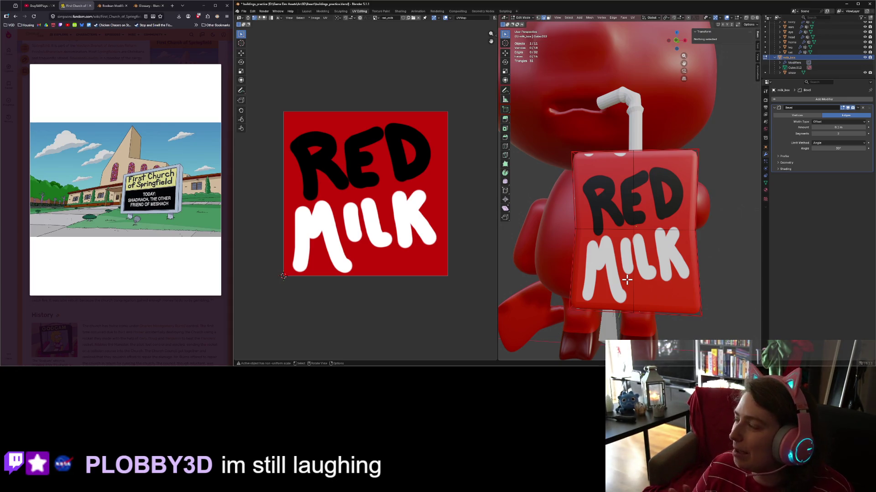
- Orbit around the milk carton and switch it from Edit Mode back to Object Mode
mouse_move(627, 280)
middle_down()
mouse_move(671, 295)
mouse_move(668, 285)
middle_up()
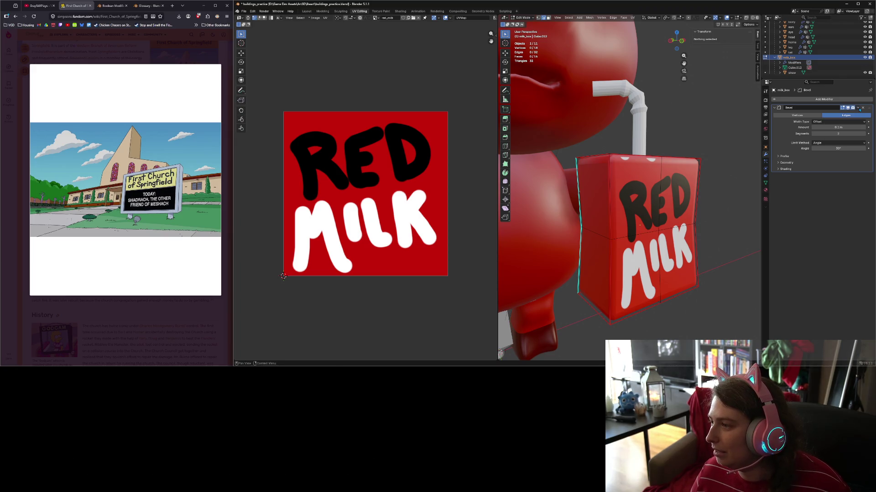
key(Tab)
- Apply the carton's Bevel modifier, then enter Edit Mode with the whole mesh selected
click(858, 108)
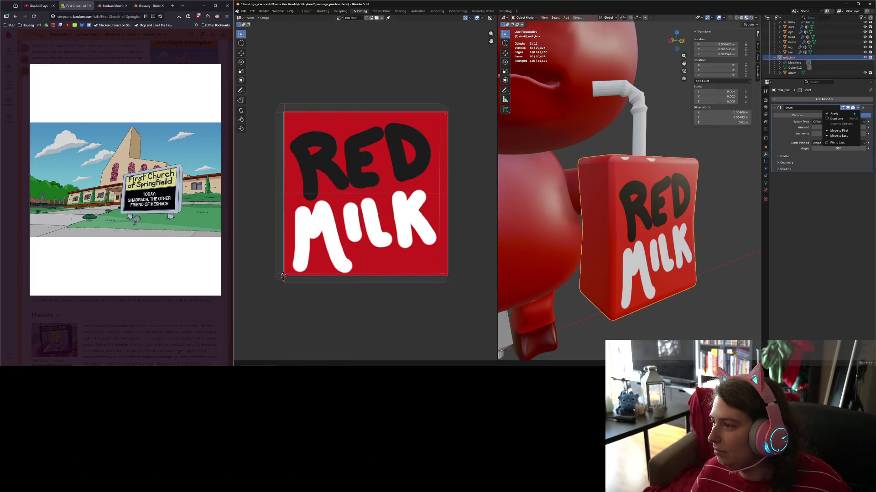
click(839, 115)
key(Tab)
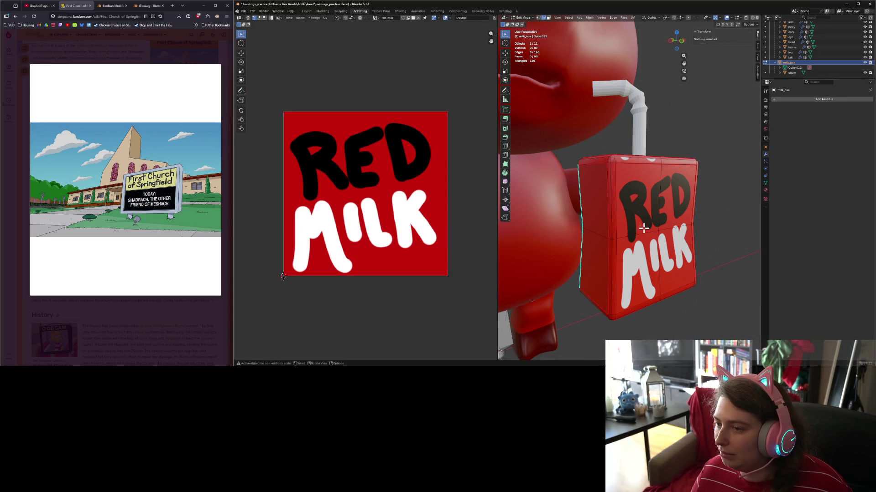
key(a)
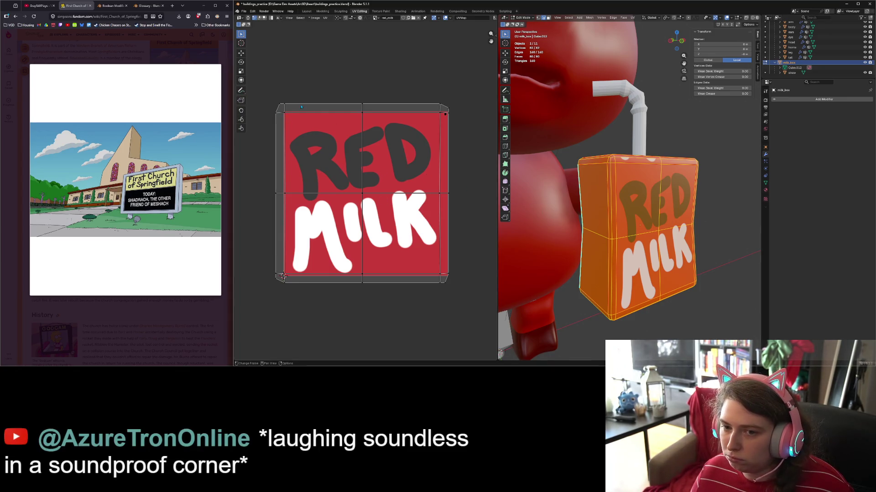
- Mark the carton's top edge and bottom edge as UV seams
click(629, 161)
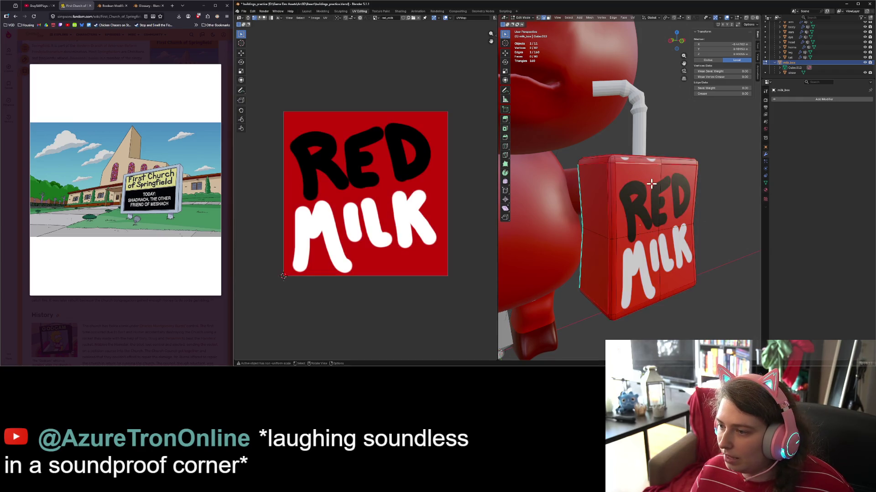
middle_drag(641, 180, 638, 183)
right_click(632, 164)
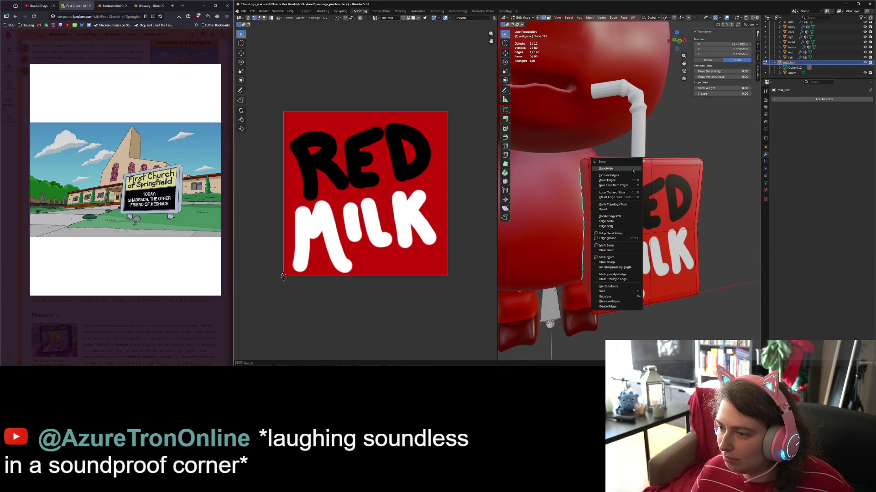
click(616, 247)
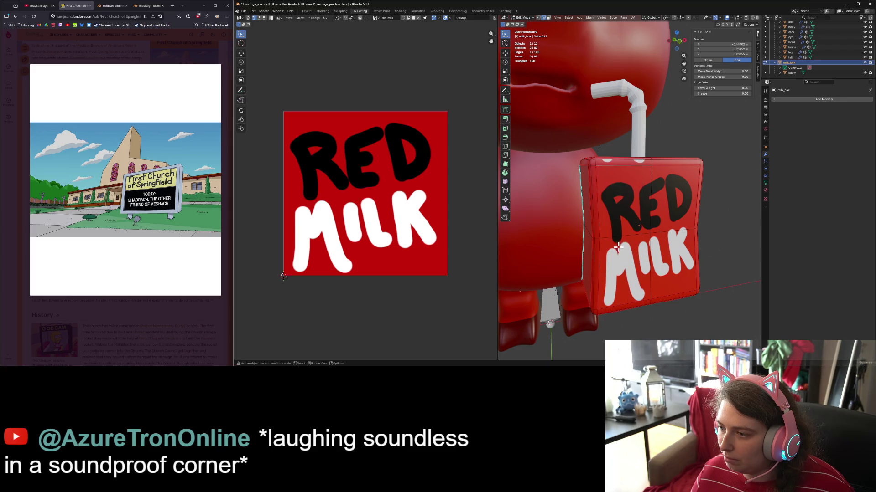
middle_drag(633, 305, 610, 302)
shift+click(627, 307)
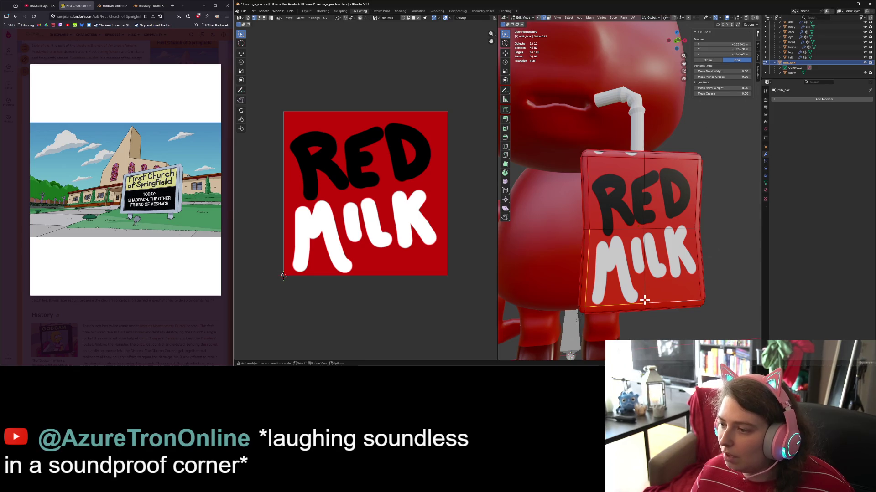
scroll(633, 294, down, 3)
right_click(628, 291)
click(628, 293)
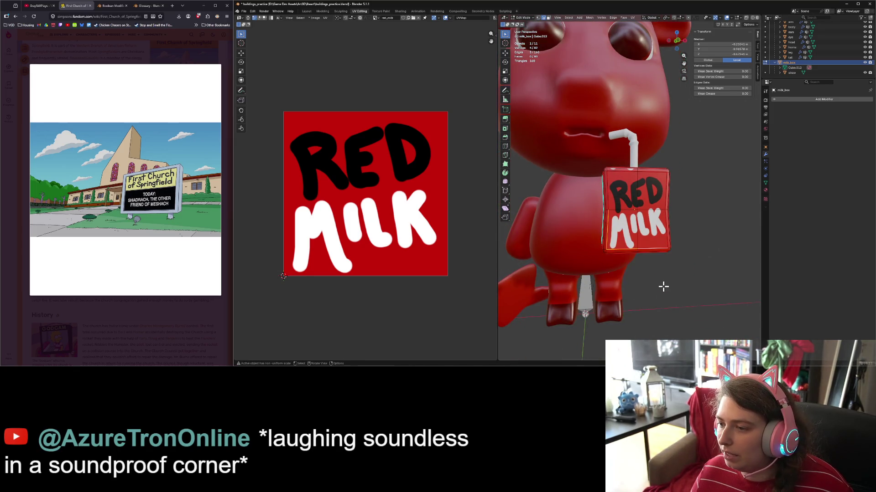
middle_drag(663, 287, 656, 293)
- Try a UV unwrap of the whole carton, undo it, and clear the selection
key(a)
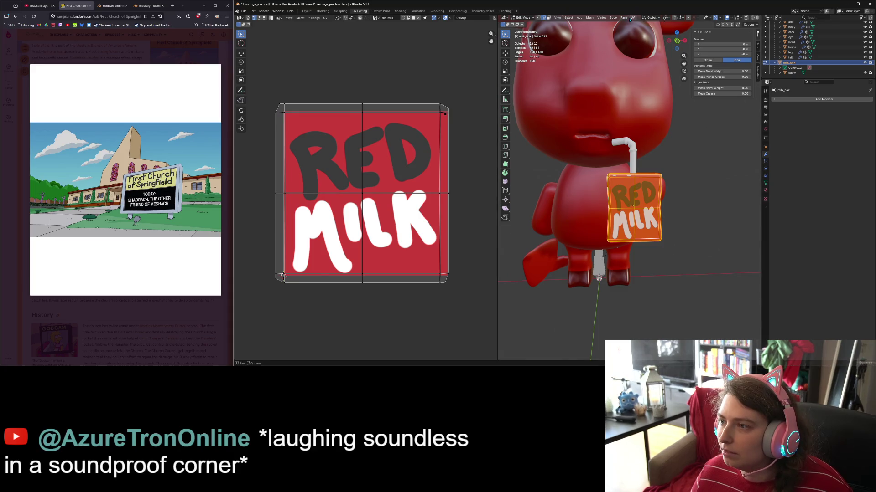
click(632, 17)
click(658, 33)
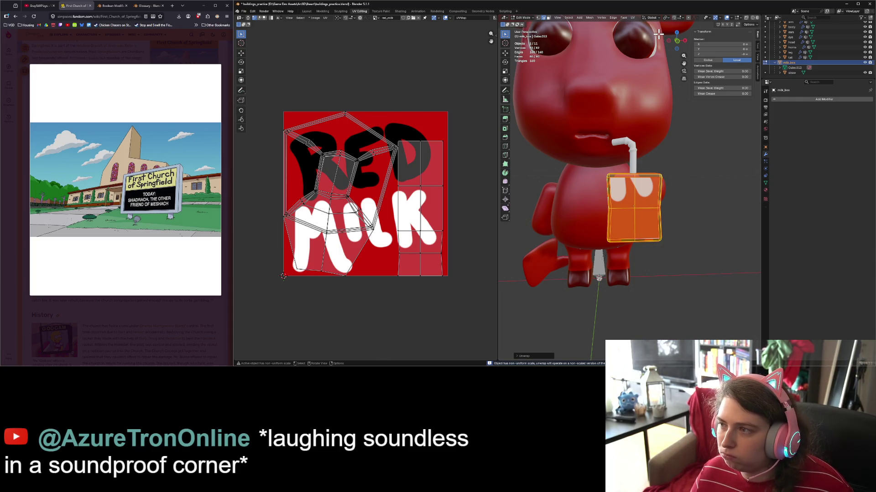
key(ctrl+z)
scroll(648, 219, up, 3)
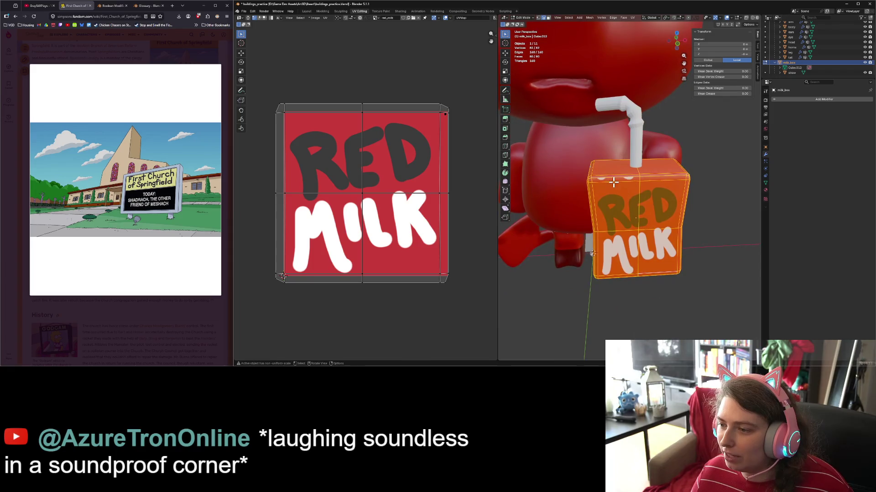
click(613, 176)
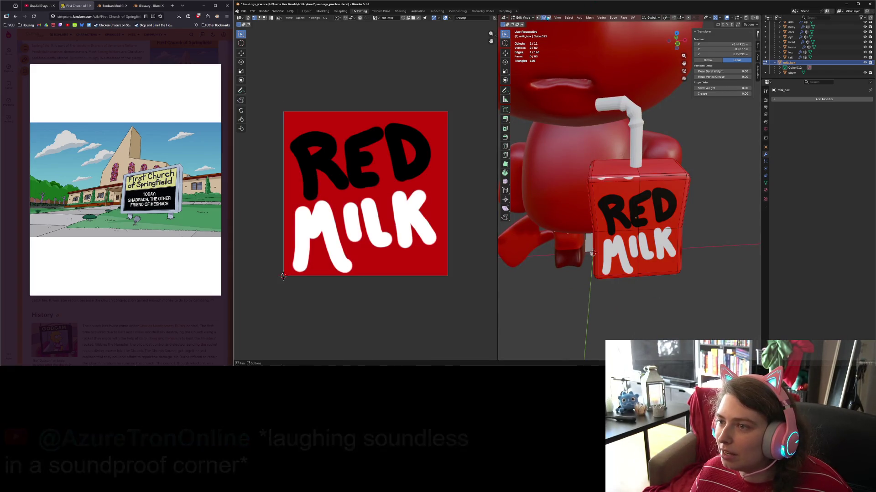
click(622, 183)
- Select the thin bevel faces running along the carton's top edge strip
click(615, 176)
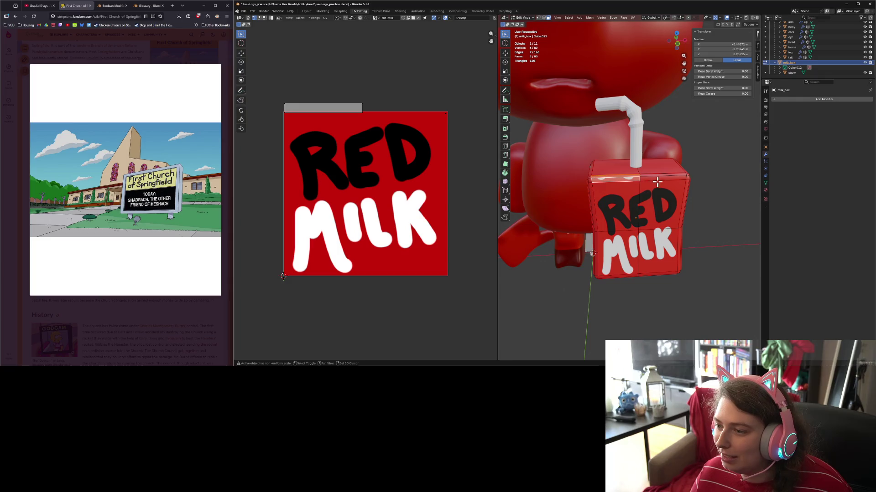
shift+click(656, 182)
click(651, 177)
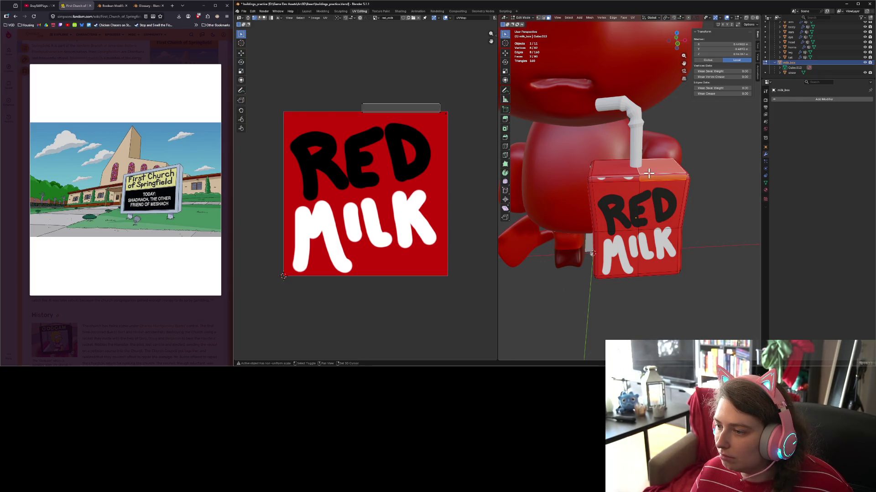
scroll(647, 178, up, 4)
scroll(635, 188, down, 3)
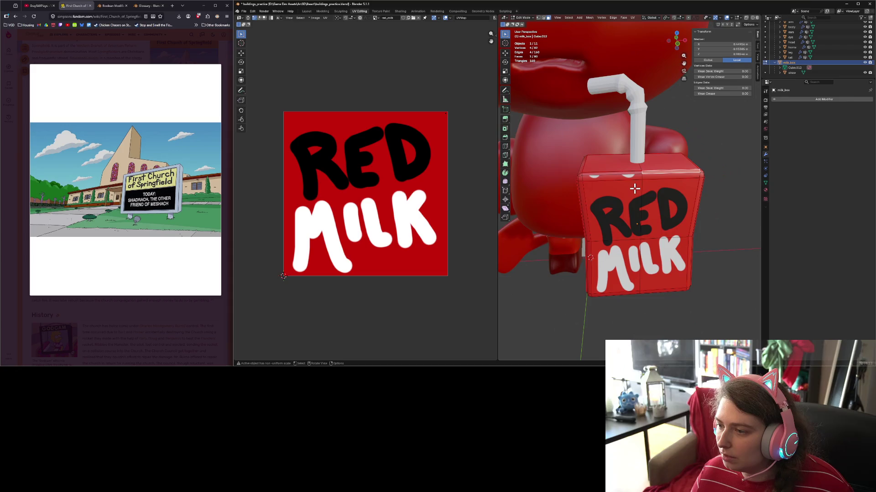
click(630, 178)
shift+click(655, 175)
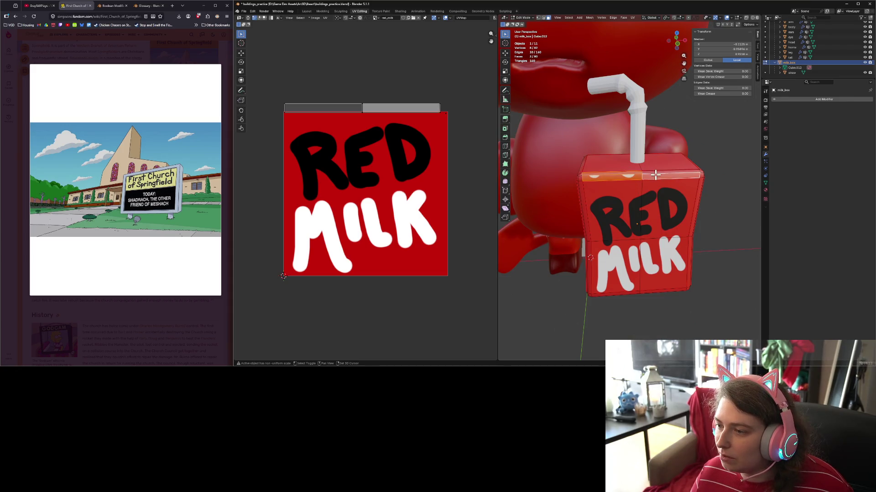
shift+click(652, 177)
shift+click(580, 177)
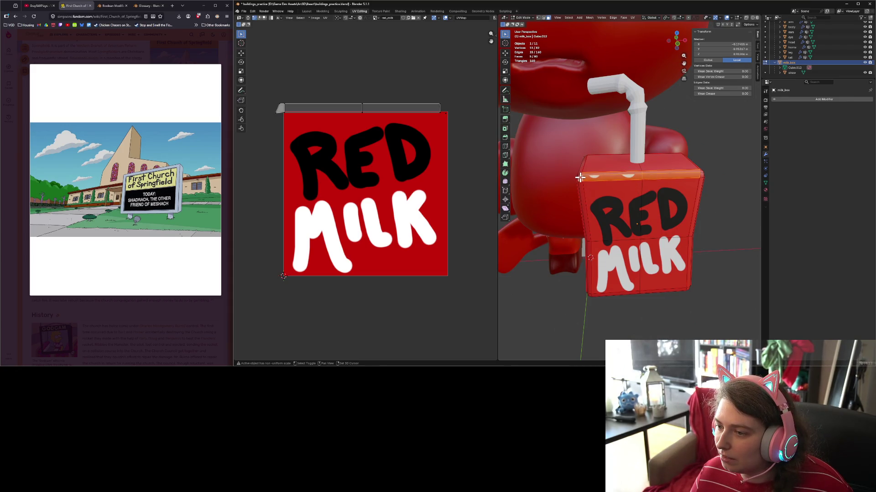
- Select faces along the carton's vertical corner strip on the left side
middle_drag(596, 196, 629, 179)
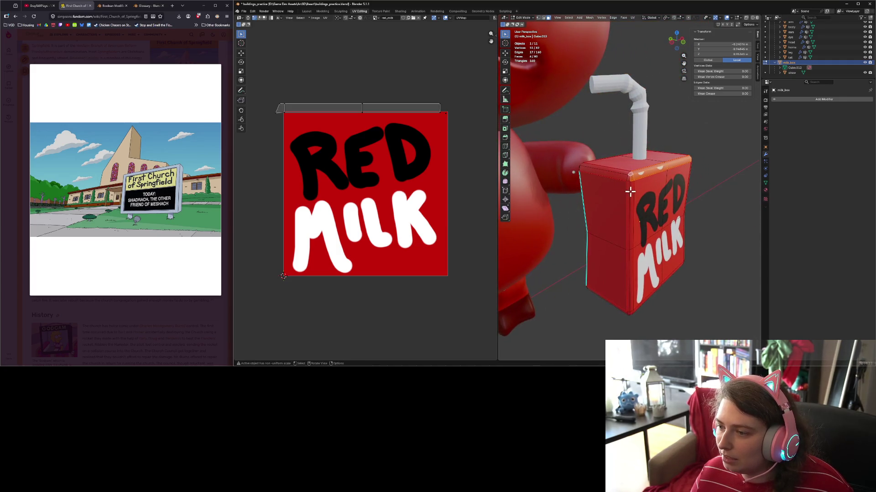
shift+click(632, 189)
shift+click(631, 191)
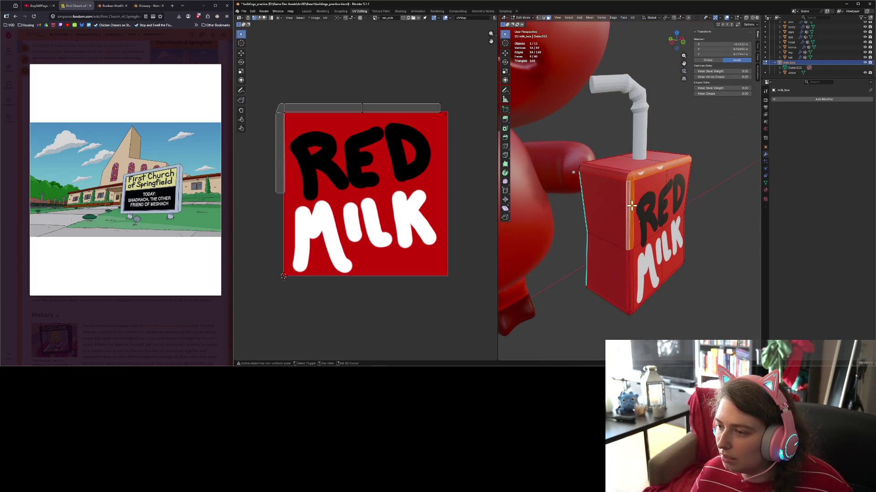
click(627, 266)
middle_drag(628, 266, 645, 221)
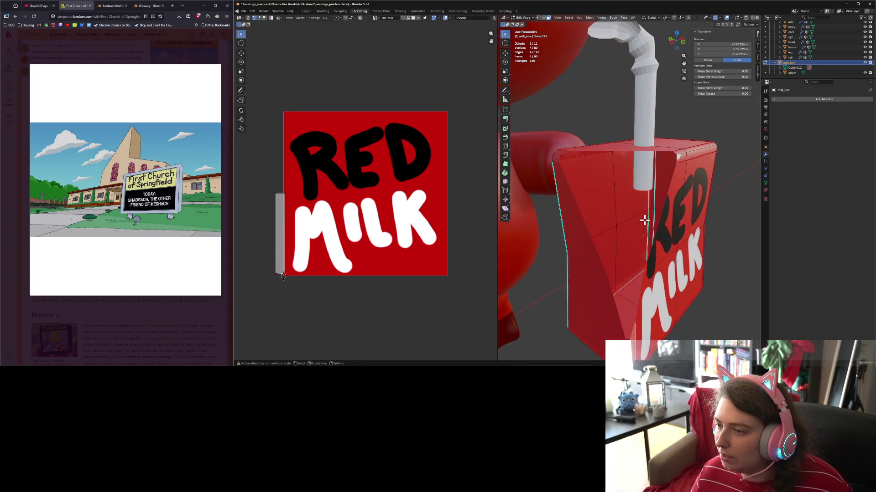
scroll(622, 197, down, 3)
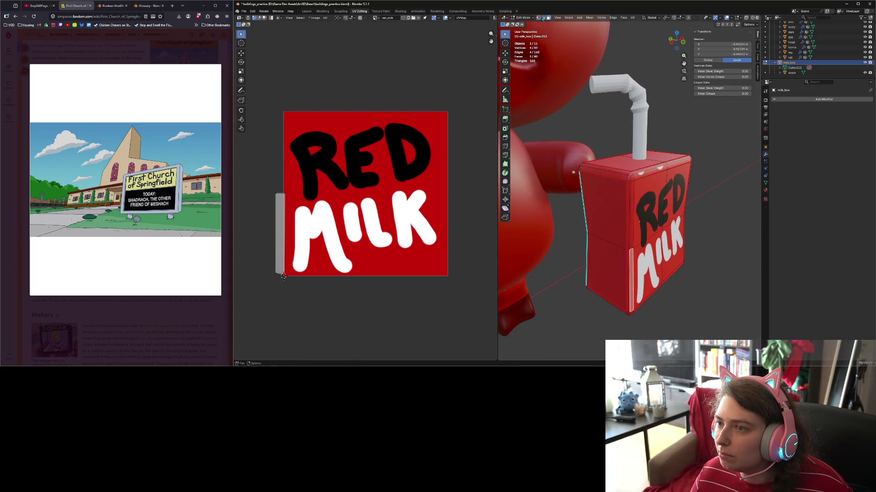
- Switch to edge select and mark a side edge and a vertical corner edge as seams
key(2)
click(625, 179)
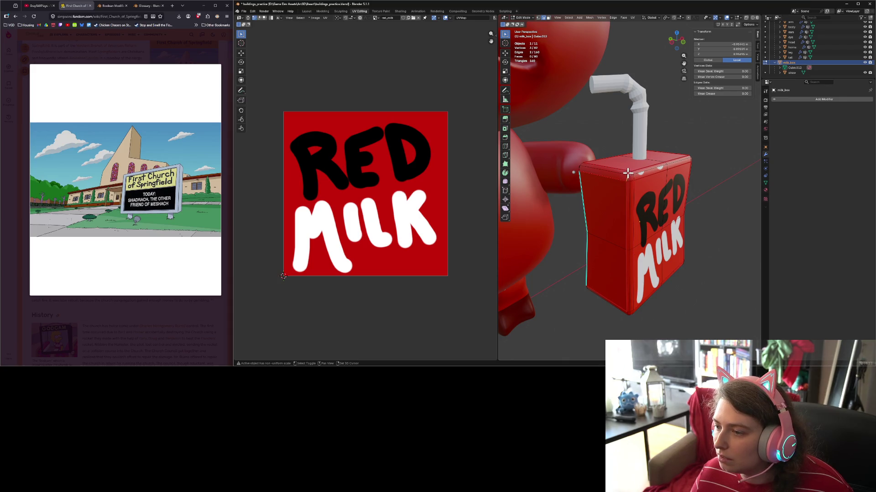
key(ctrl+e)
click(619, 251)
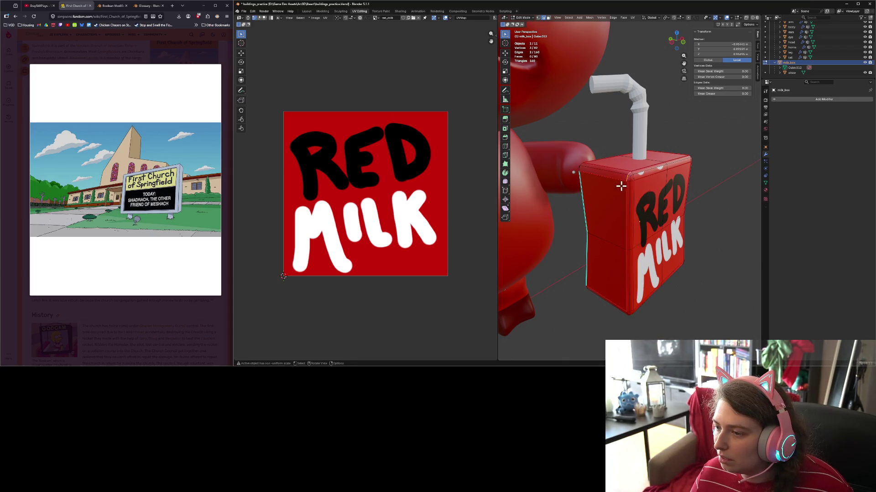
click(632, 182)
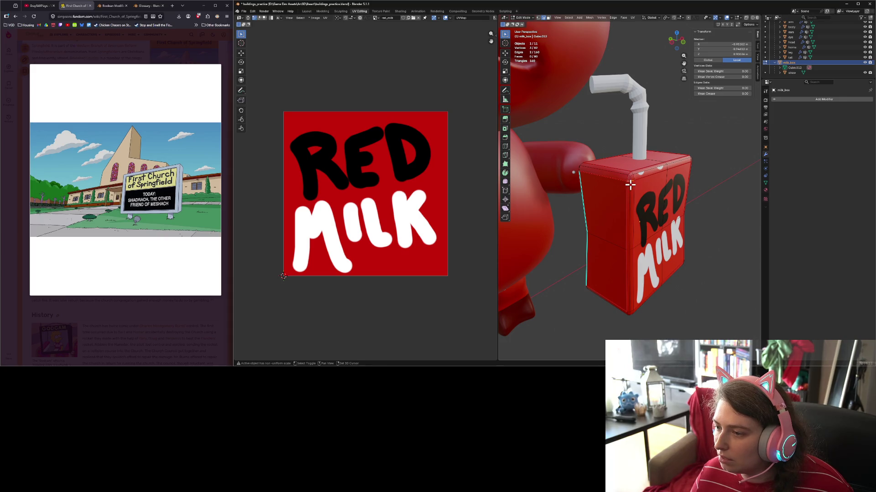
key(ctrl+e)
click(630, 184)
- Mark one more carton corner edge as a seam with Ctrl+E
mouse_move(512, 234)
middle_down()
mouse_move(532, 242)
mouse_move(573, 230)
middle_up()
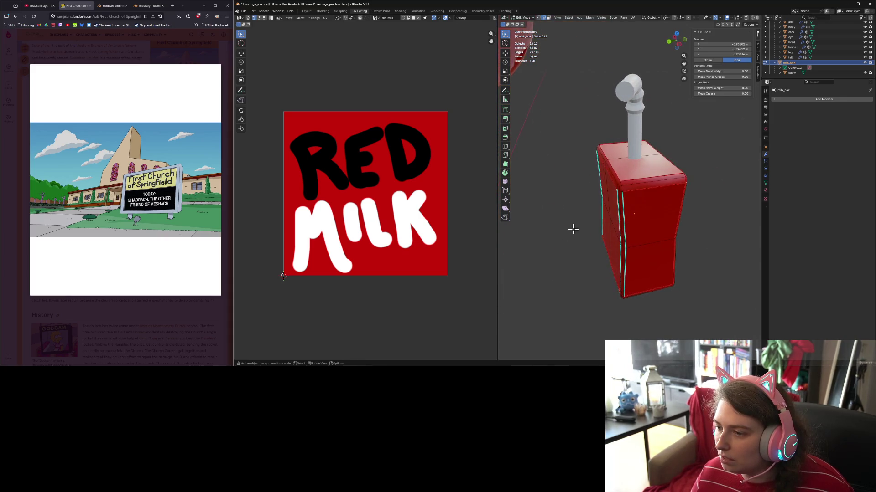
click(619, 184)
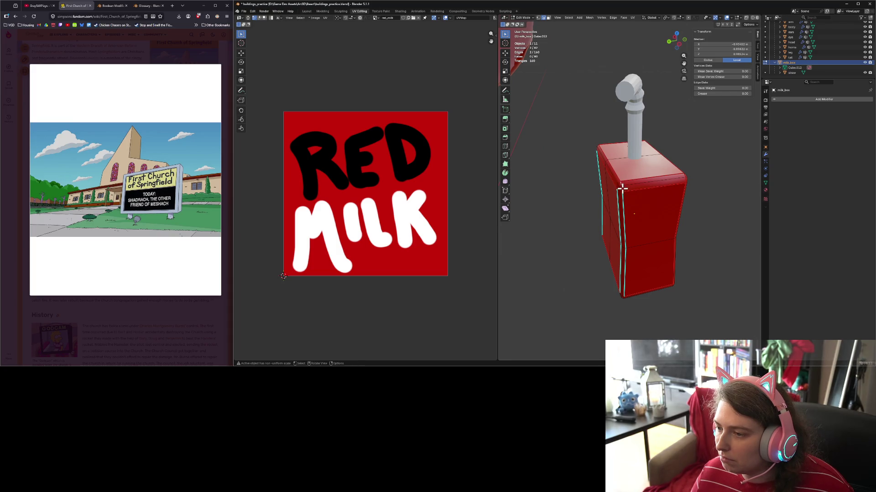
mouse_move(622, 187)
middle_down()
mouse_move(636, 203)
mouse_move(655, 199)
mouse_move(600, 207)
mouse_move(619, 197)
middle_up()
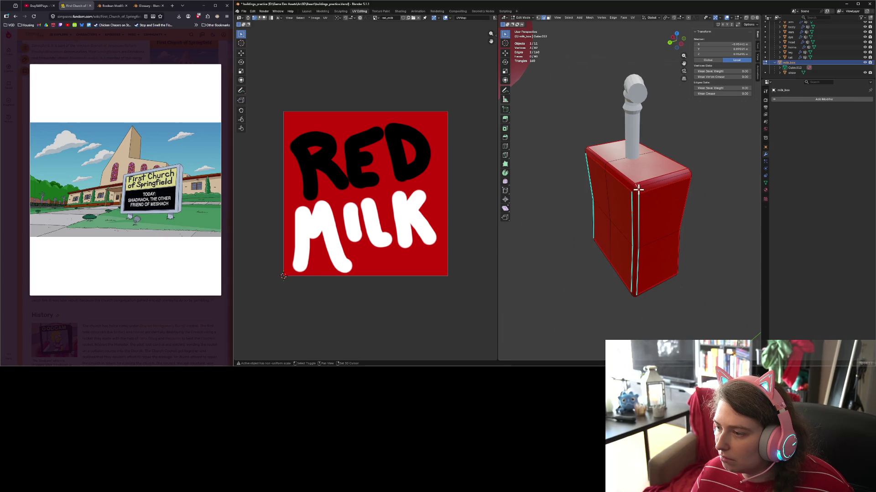
key(ctrl+e)
click(654, 189)
mouse_move(676, 226)
middle_down()
mouse_move(639, 215)
mouse_move(576, 216)
middle_up()
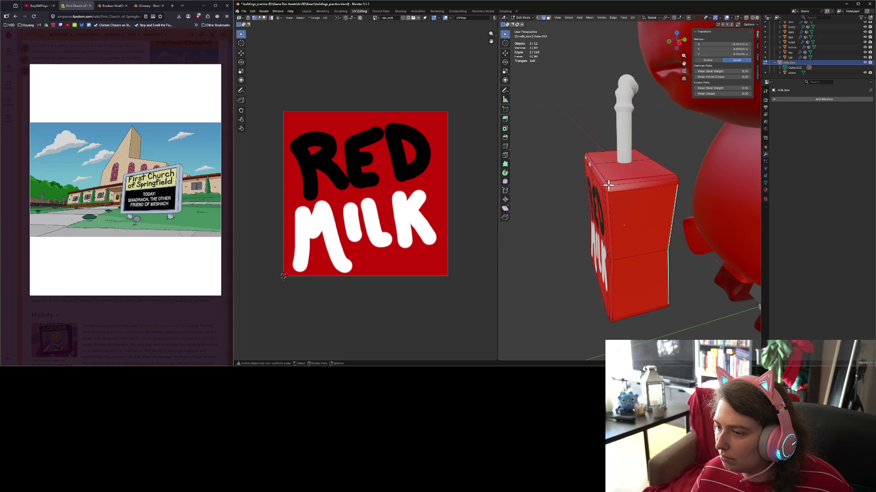
- Mark the selected corner edge as a seam and select the carton's vertical side edge
key(ctrl+e)
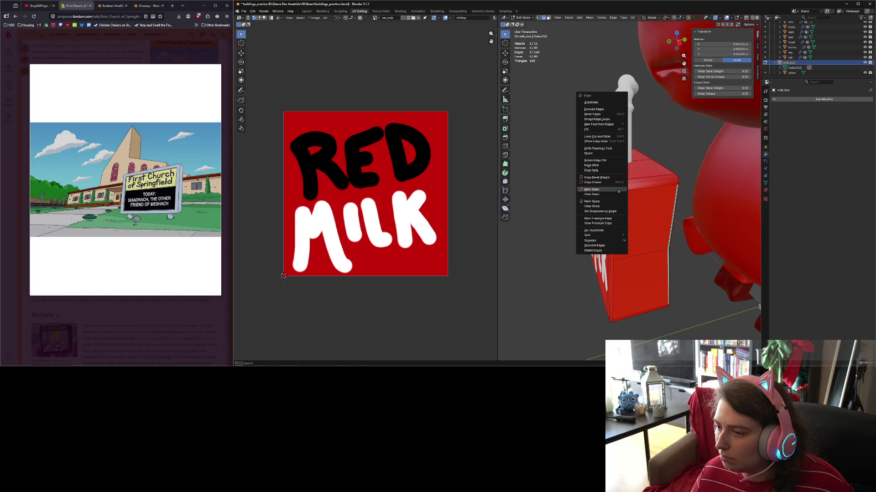
click(619, 192)
middle_drag(680, 189, 650, 189)
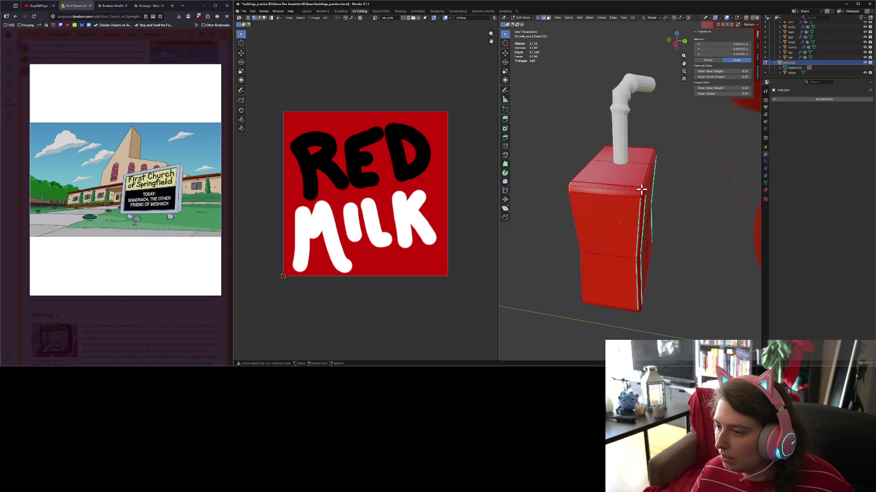
key(ctrl+e)
click(640, 194)
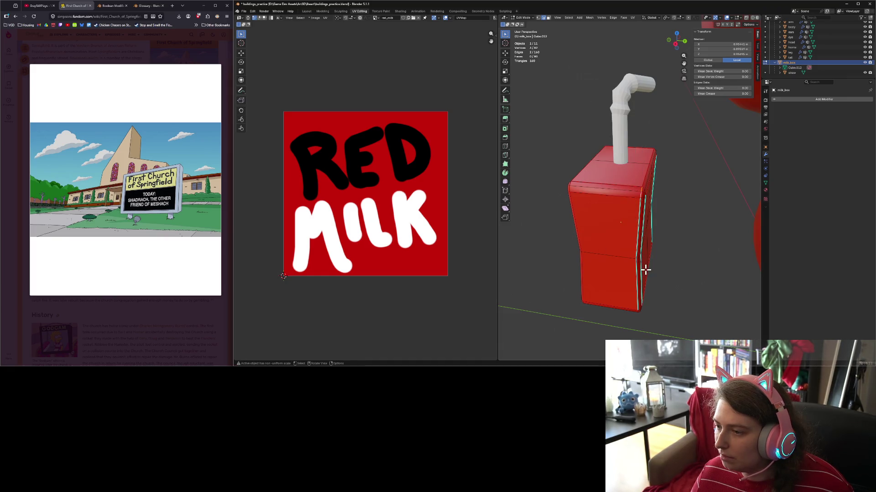
mouse_move(645, 269)
middle_down()
mouse_move(648, 195)
mouse_move(612, 176)
mouse_move(639, 196)
mouse_move(639, 188)
middle_up()
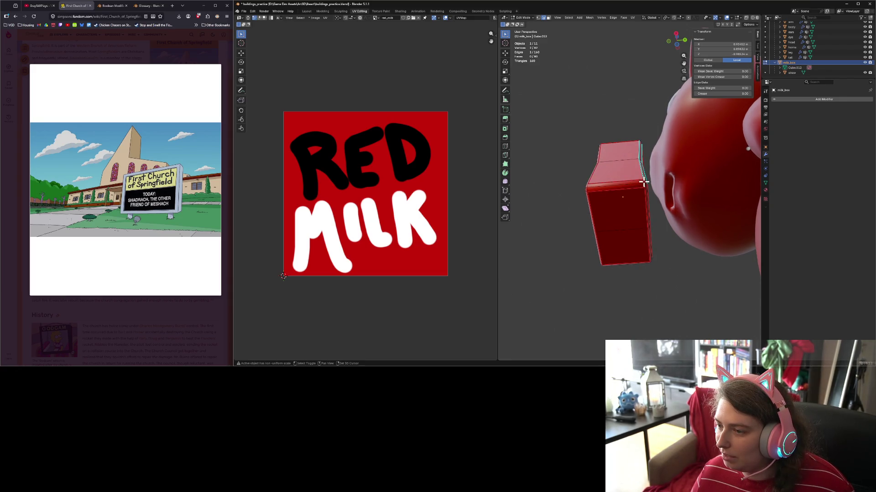
- Add another corner edge, mark the selected edges as seams, and check the carton top
shift+click(643, 182)
key(ctrl+e)
click(630, 178)
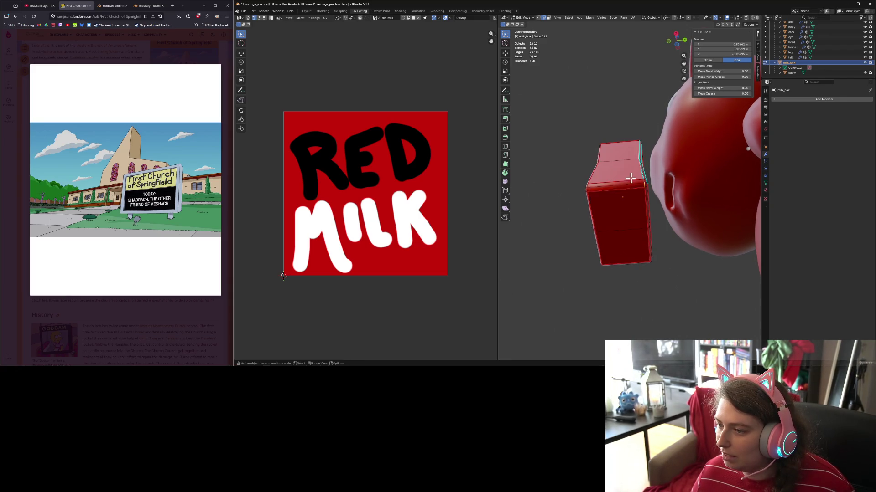
key(ctrl+e)
click(593, 191)
mouse_move(594, 191)
middle_down()
mouse_move(664, 203)
mouse_move(584, 187)
mouse_move(655, 184)
mouse_move(590, 178)
mouse_move(541, 227)
mouse_move(631, 199)
mouse_move(626, 186)
middle_up()
key(ctrl+e)
right_click(653, 184)
key(Escape)
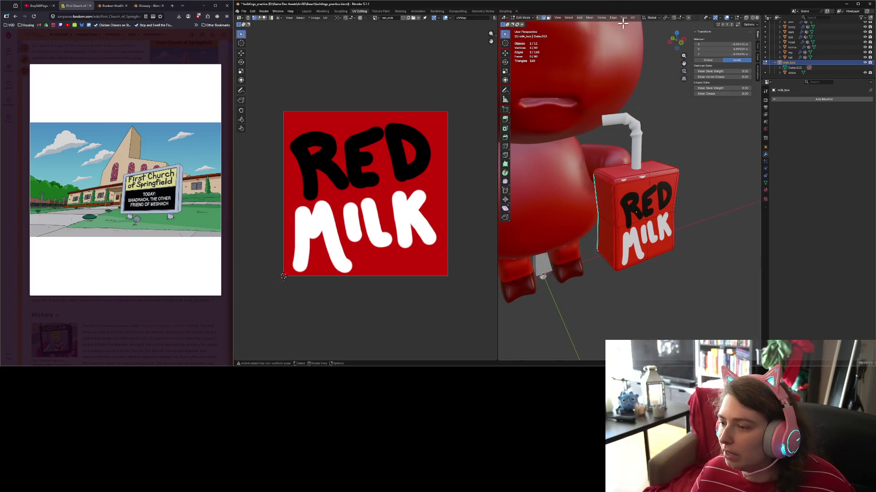
- Unwrap all carton faces onto the RED MILK image and box-select the left column of UV edges
key(a)
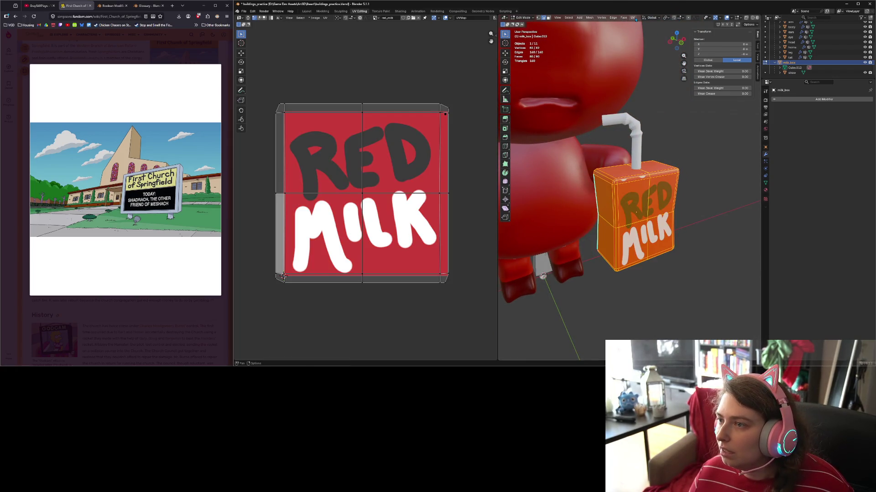
click(634, 18)
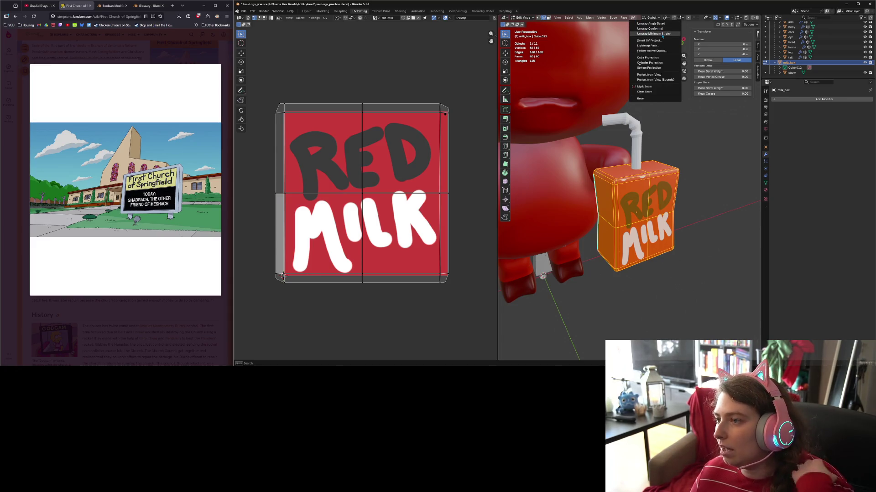
click(660, 28)
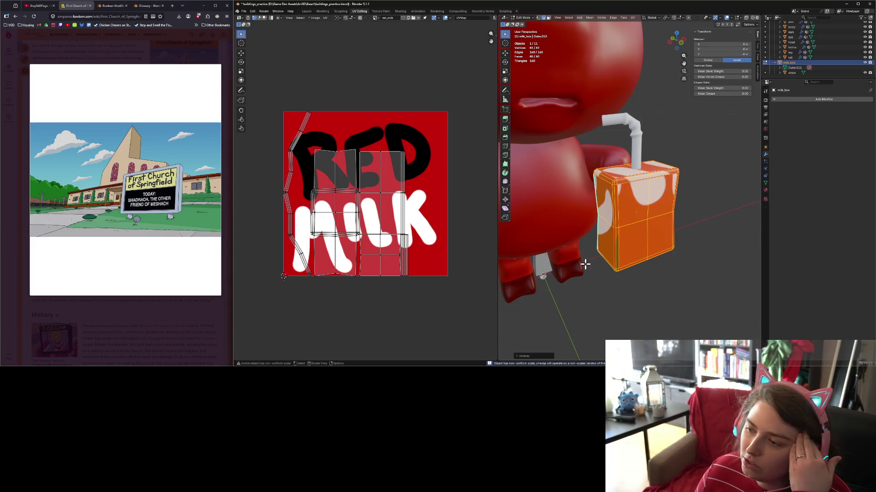
mouse_move(585, 264)
middle_down()
mouse_move(663, 313)
mouse_move(590, 297)
middle_up()
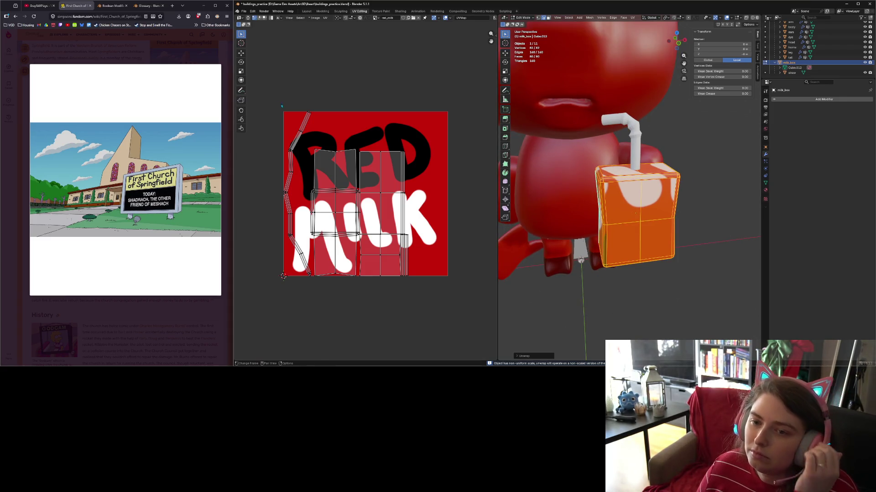
drag(268, 87, 317, 144)
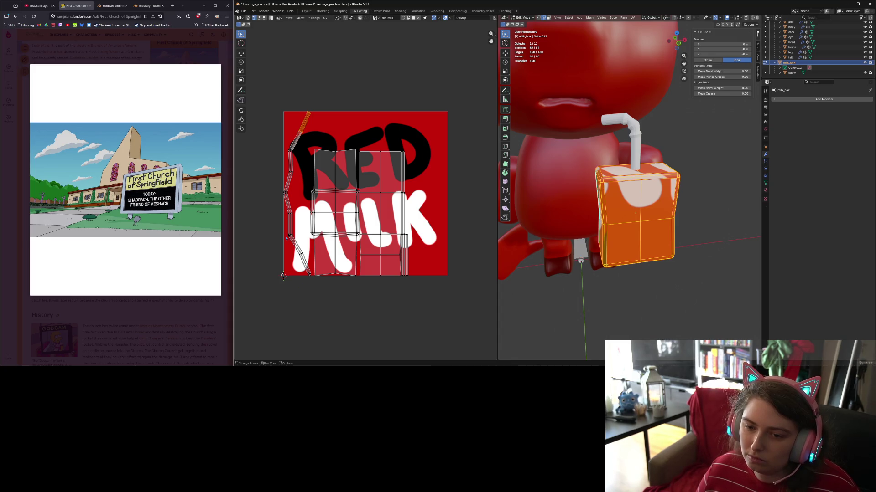
drag(258, 135, 313, 289)
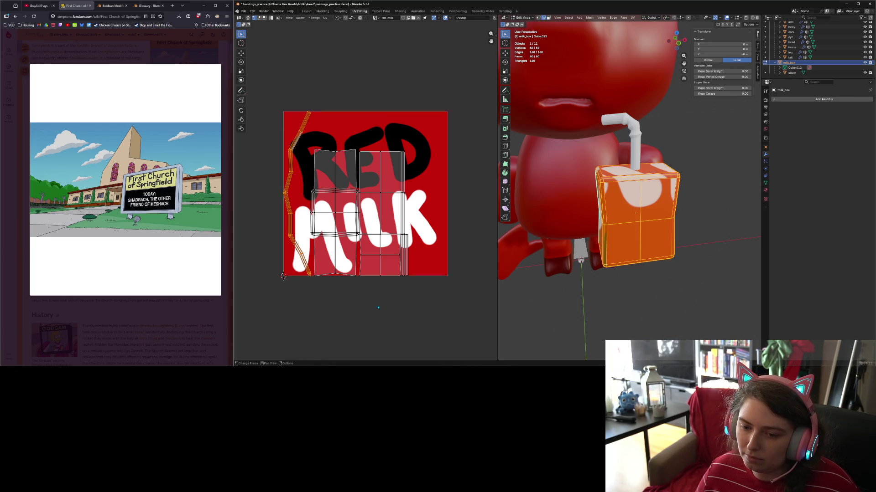
- Scale the selected left UV column into a thin sliver, move it upward, and check the carton texture
key(s)
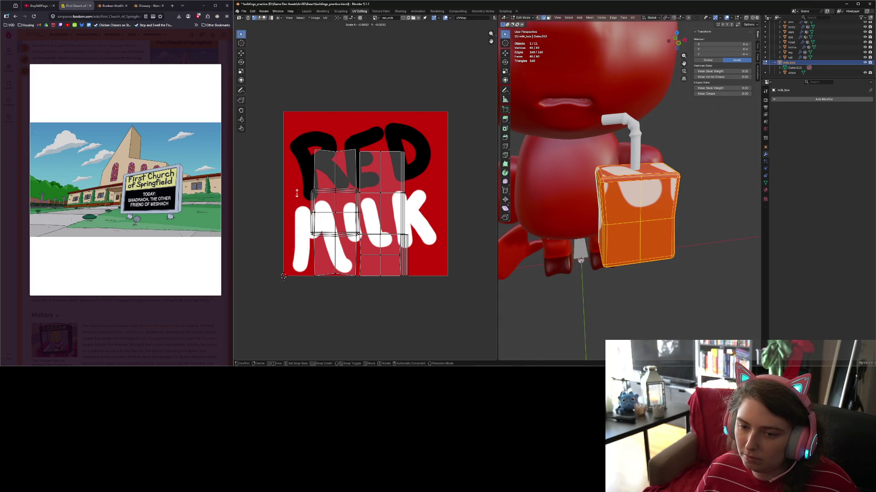
click(297, 194)
key(g)
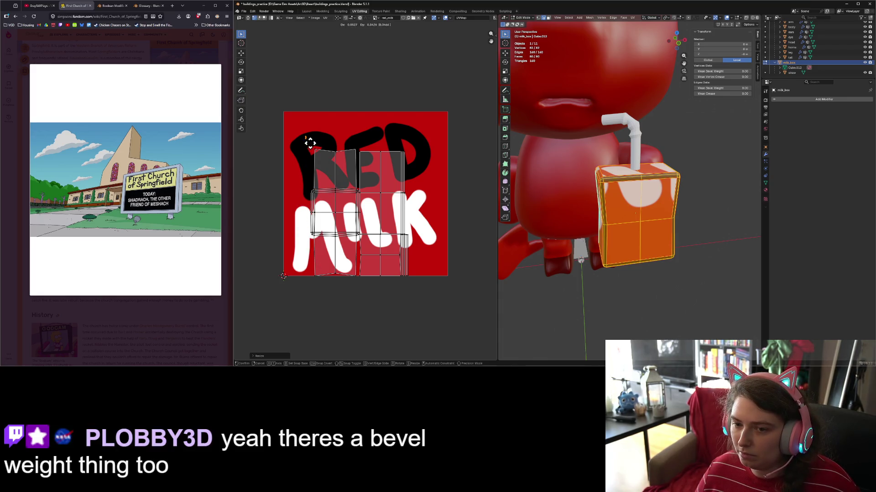
click(304, 151)
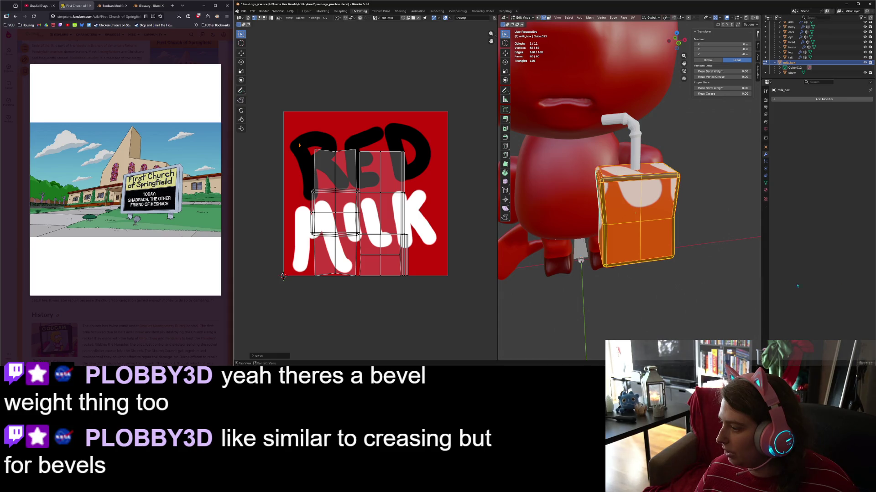
mouse_move(684, 269)
middle_down()
mouse_move(630, 260)
mouse_move(591, 273)
mouse_move(711, 272)
mouse_move(651, 269)
mouse_move(679, 256)
mouse_move(716, 260)
mouse_move(668, 278)
mouse_move(647, 243)
middle_up()
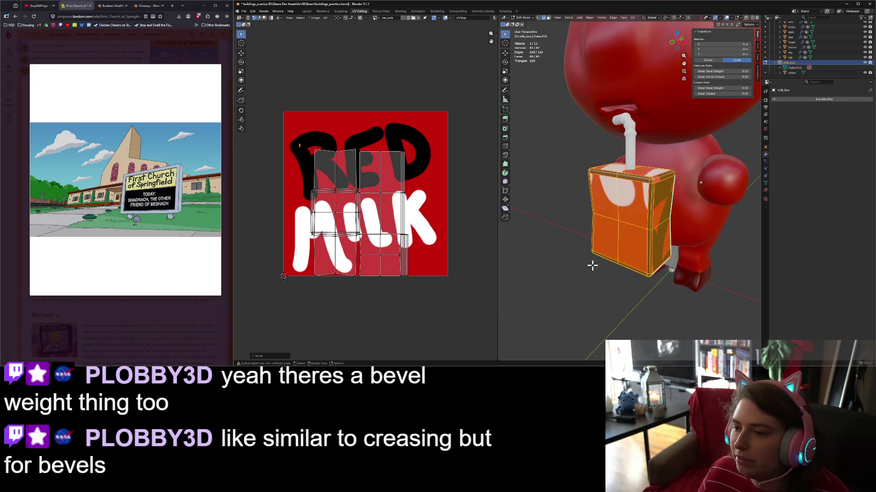
key(s)
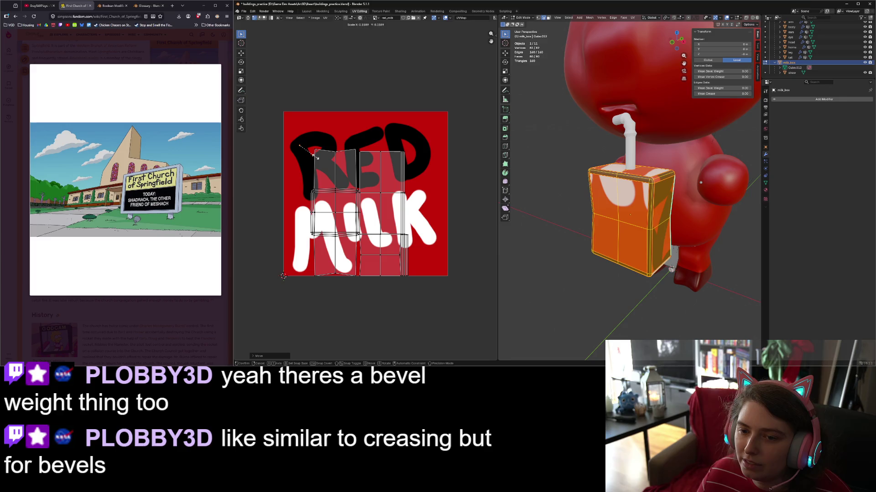
key(Escape)
mouse_move(597, 284)
middle_down()
mouse_move(647, 279)
mouse_move(602, 278)
mouse_move(533, 247)
middle_up()
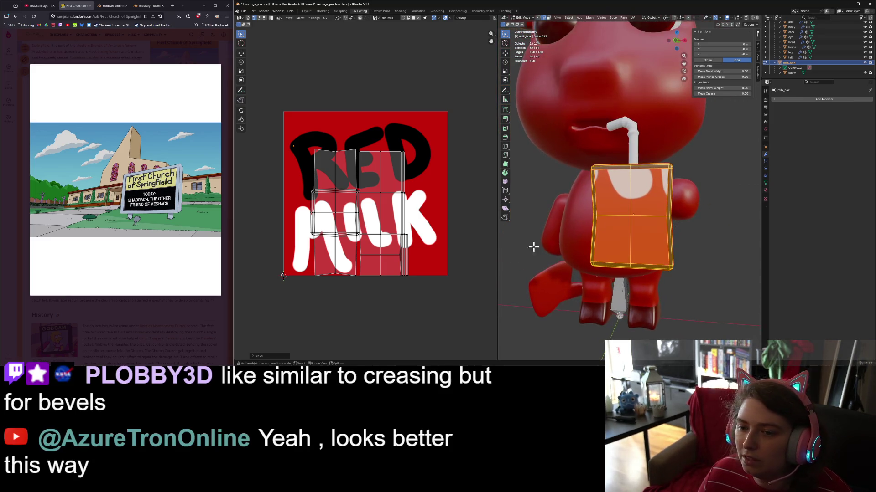
- Reset the selection and pick the thin bevel strip on the carton's top
click(643, 195)
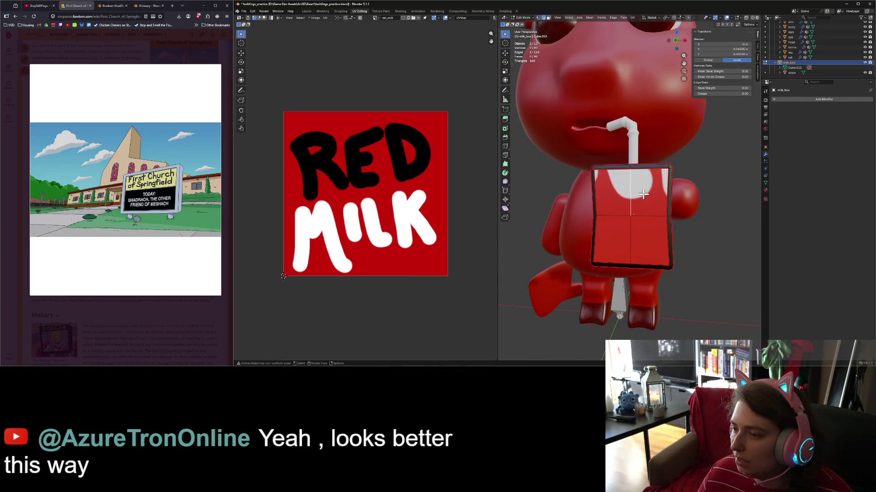
mouse_move(603, 183)
middle_down()
mouse_move(582, 191)
mouse_move(626, 194)
mouse_move(627, 184)
middle_up()
click(627, 183)
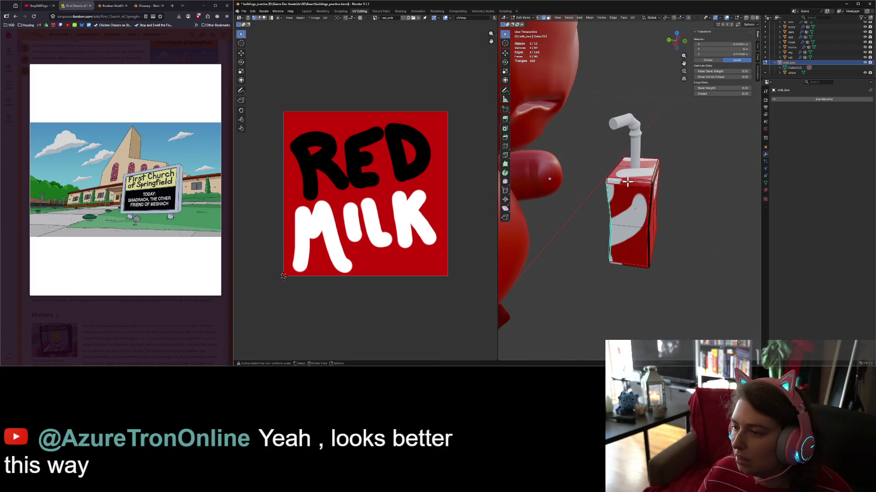
click(623, 168)
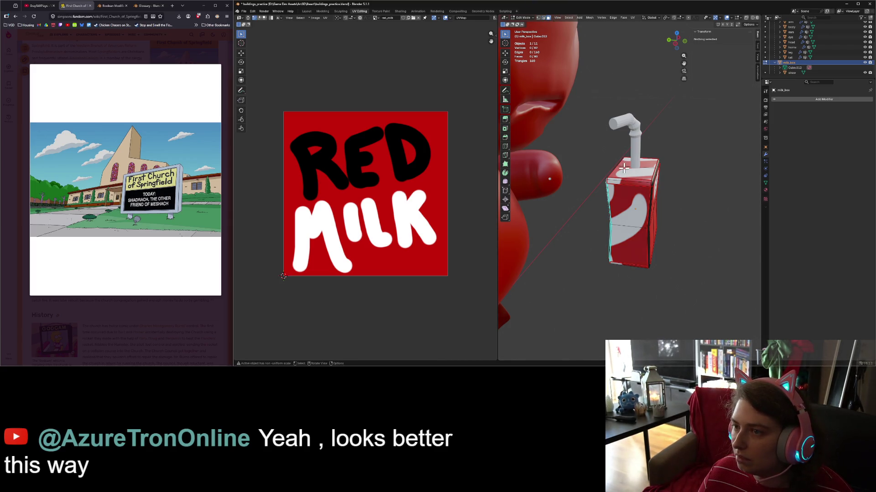
alt+click(624, 180)
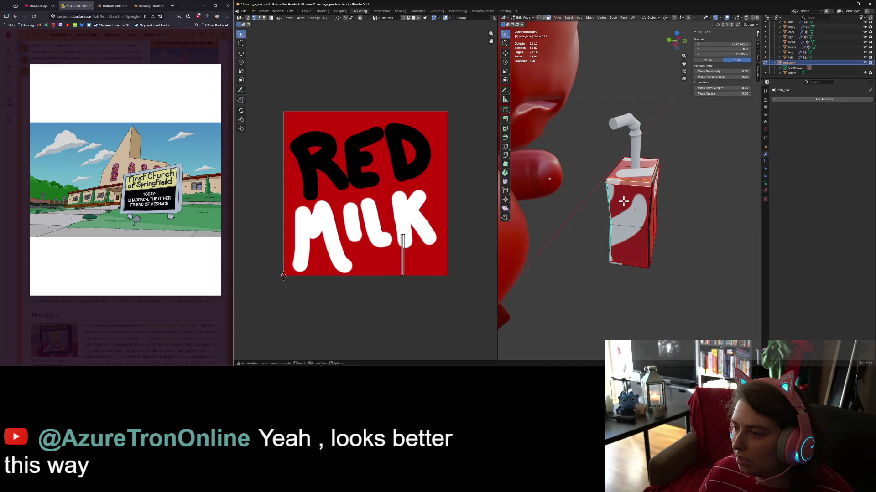
mouse_move(623, 201)
middle_down()
mouse_move(650, 197)
mouse_move(644, 176)
middle_up()
scroll(649, 197, up, 3)
- Add the front-top, left-top and neighbouring bevel faces to the selection
alt+shift+click(629, 169)
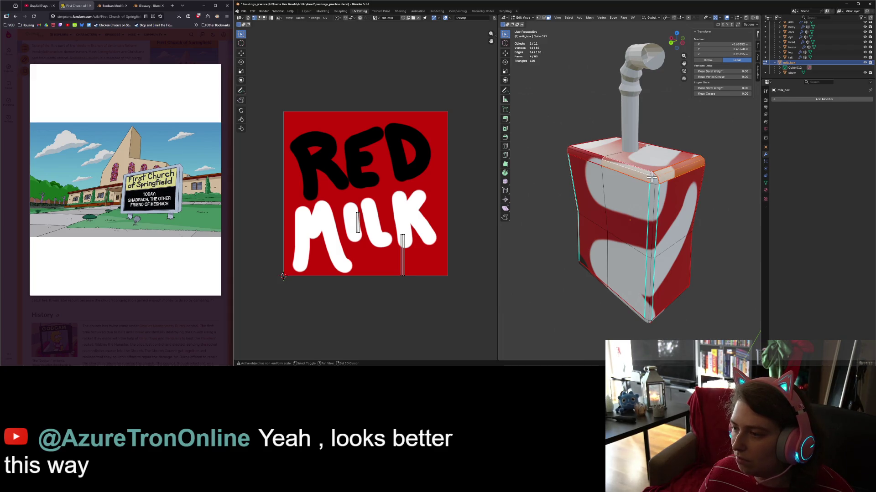
alt+shift+click(588, 157)
middle_drag(573, 157, 601, 208)
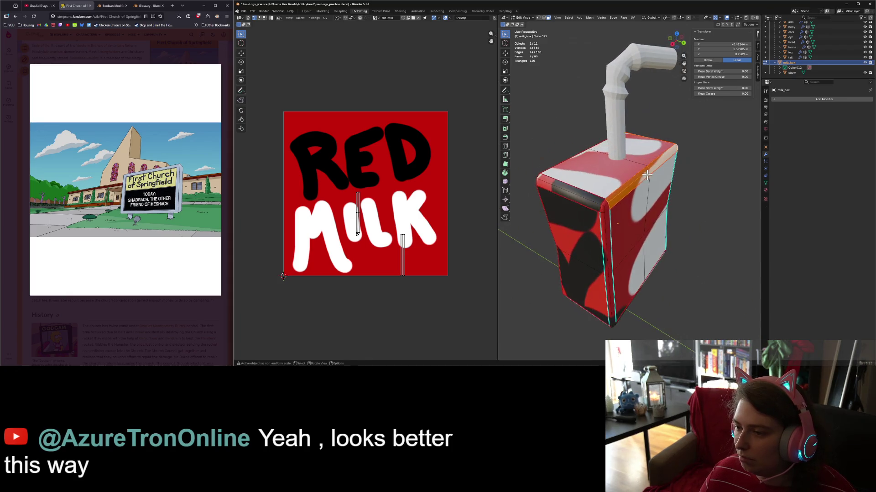
drag(595, 199, 606, 209)
middle_drag(607, 209, 638, 228)
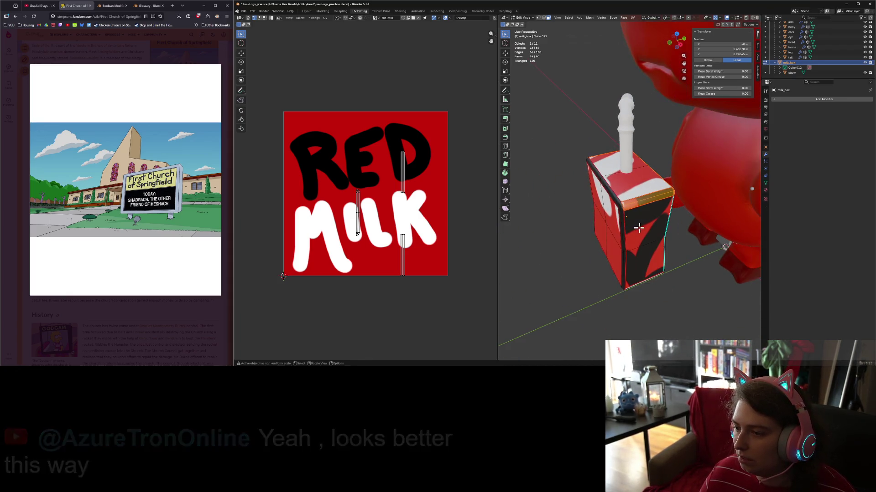
shift+click(620, 204)
shift+click(616, 200)
scroll(403, 178, down, 1)
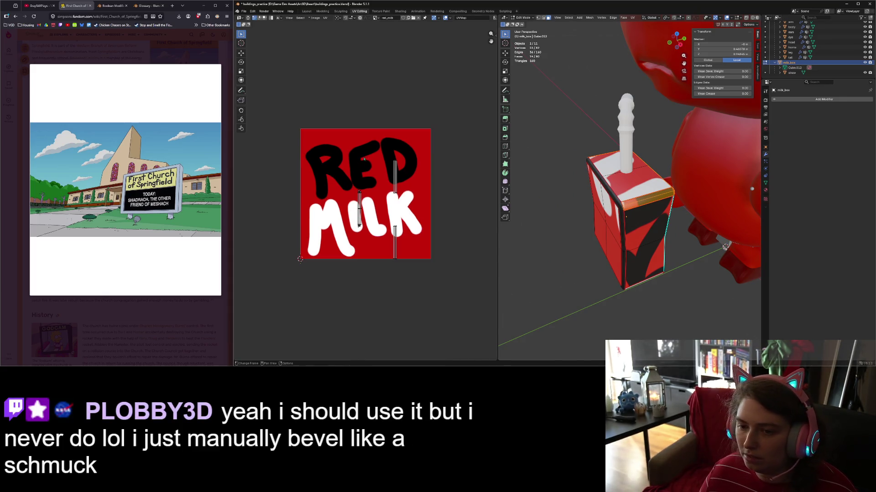
- Scale those faces' UVs to 0, resize and move the patch onto the label, then deselect
key(a)
key(s)
key(0)
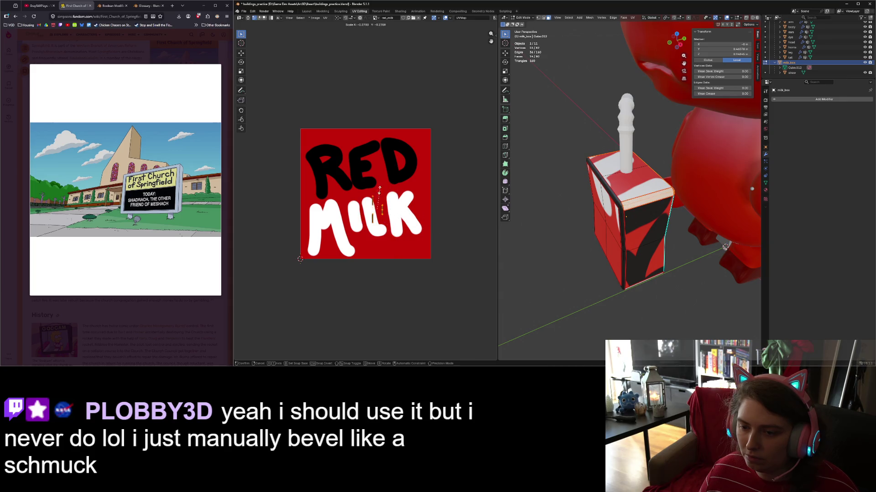
key(Return)
key(s)
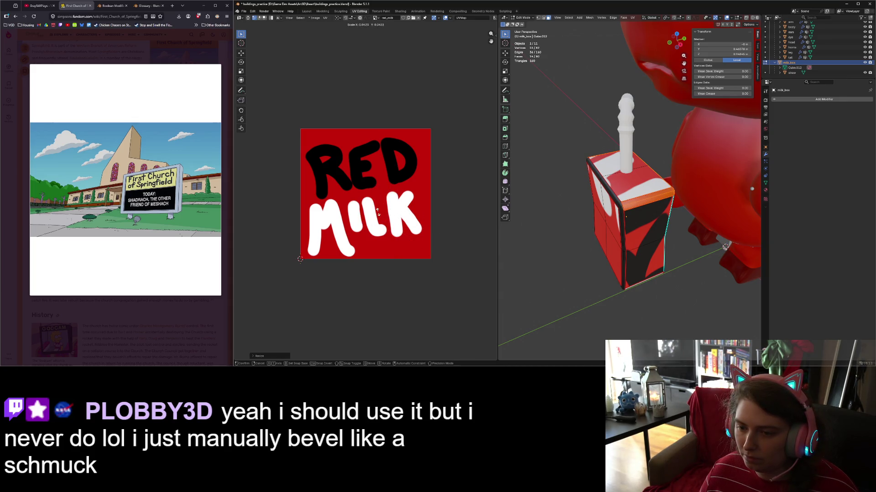
click(377, 211)
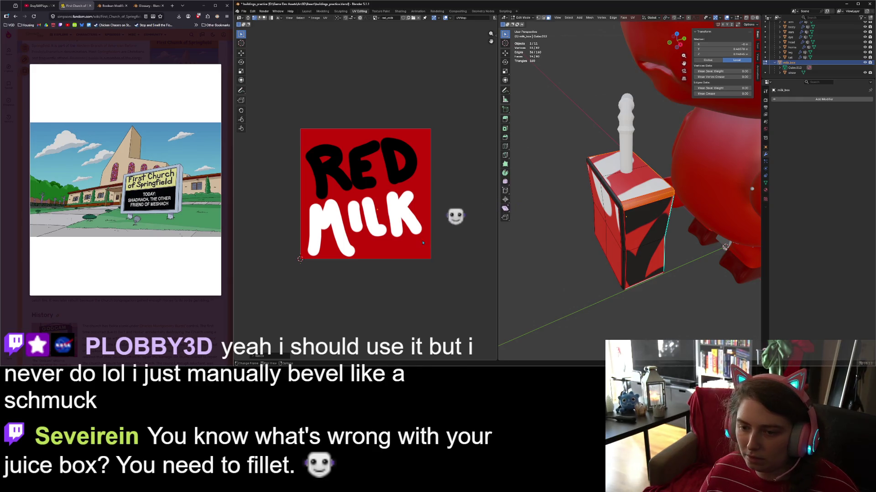
key(g)
click(357, 190)
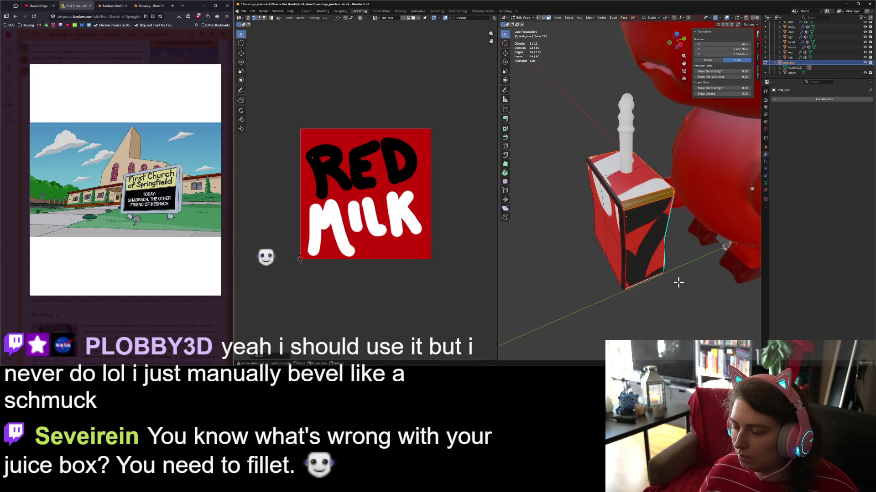
scroll(680, 283, down, 3)
click(678, 286)
mouse_move(678, 287)
middle_down()
mouse_move(661, 272)
mouse_move(710, 267)
mouse_move(677, 252)
middle_up()
- Select the milk carton's bottom faces
scroll(677, 252, up, 5)
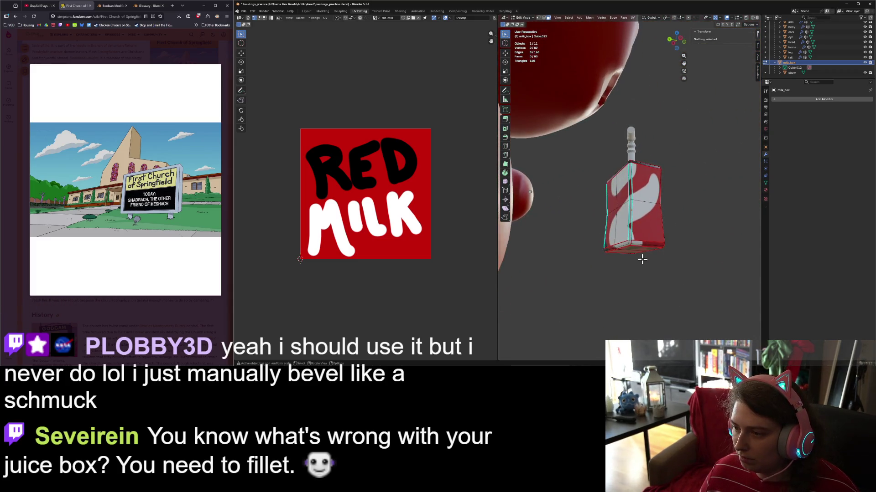
click(641, 275)
shift+click(642, 274)
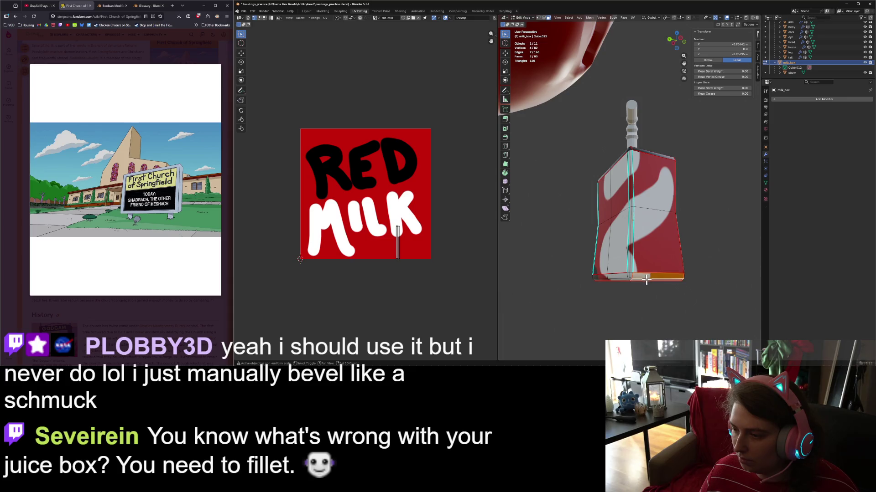
mouse_move(642, 273)
middle_down()
mouse_move(667, 271)
mouse_move(593, 272)
middle_up()
shift+click(652, 274)
shift+click(613, 273)
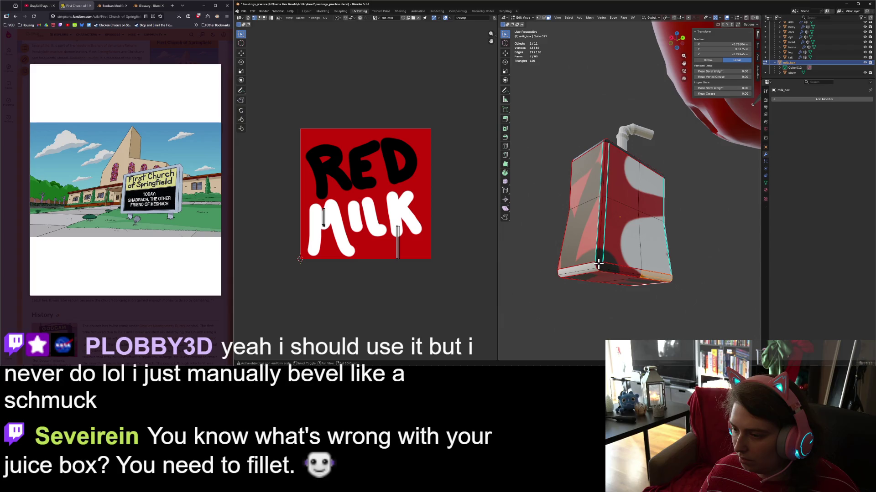
shift+click(599, 263)
shift+click(594, 265)
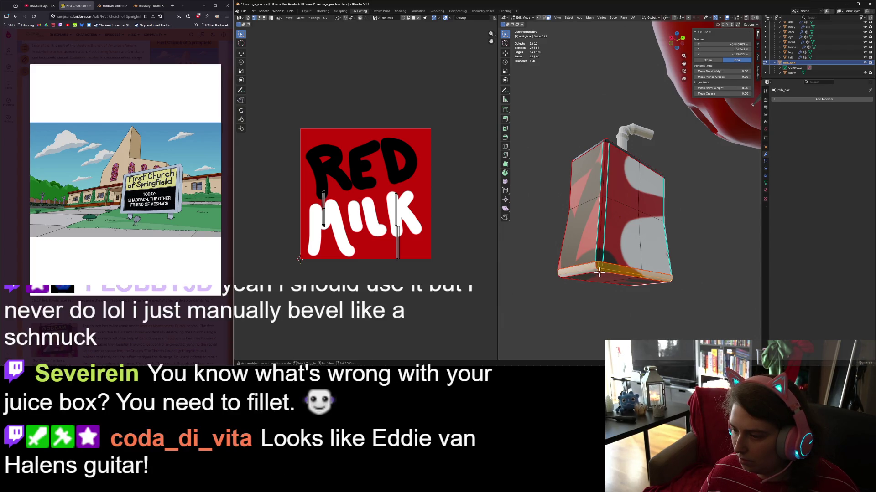
mouse_move(595, 266)
middle_down()
mouse_move(649, 270)
mouse_move(593, 269)
middle_up()
shift+click(647, 267)
- Box-select the narrow vertical corner faces and add them to the selection
key(b)
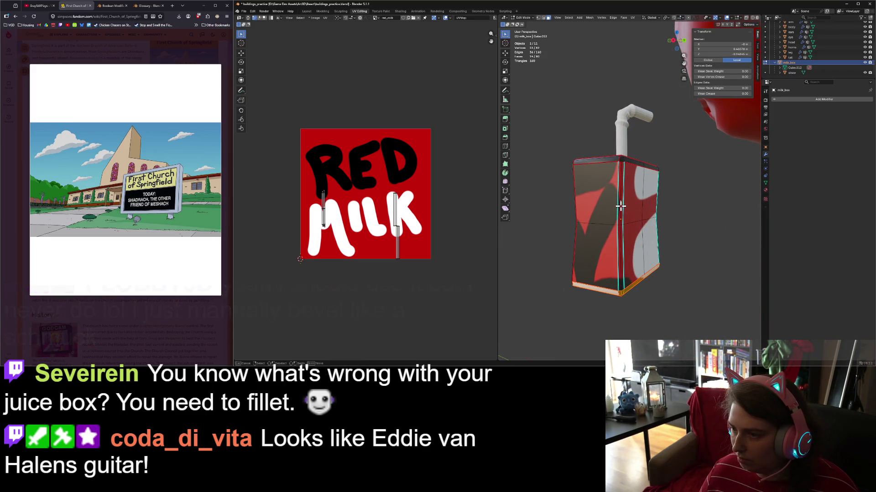
drag(621, 221, 622, 225)
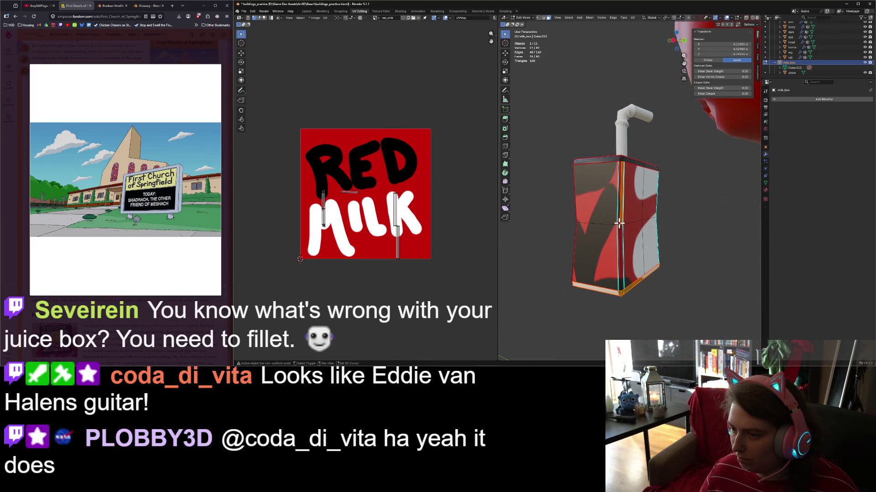
shift+click(622, 231)
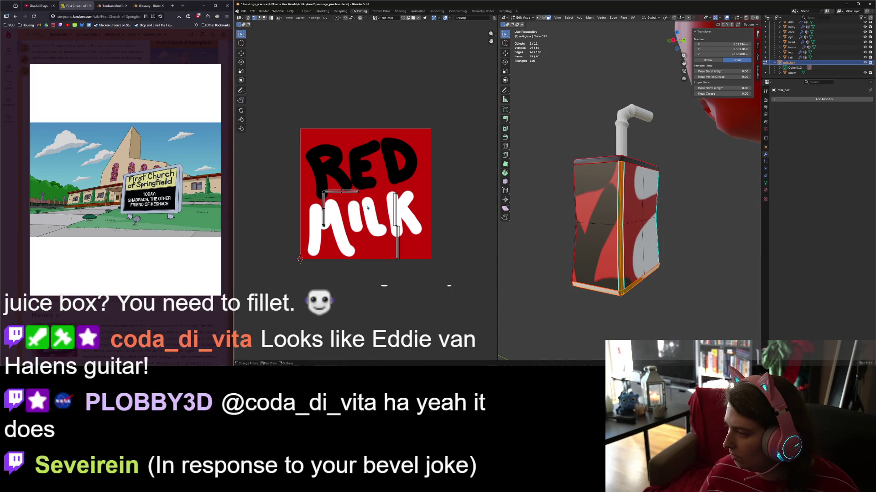
scroll(367, 208, down, 2)
scroll(367, 208, up, 2)
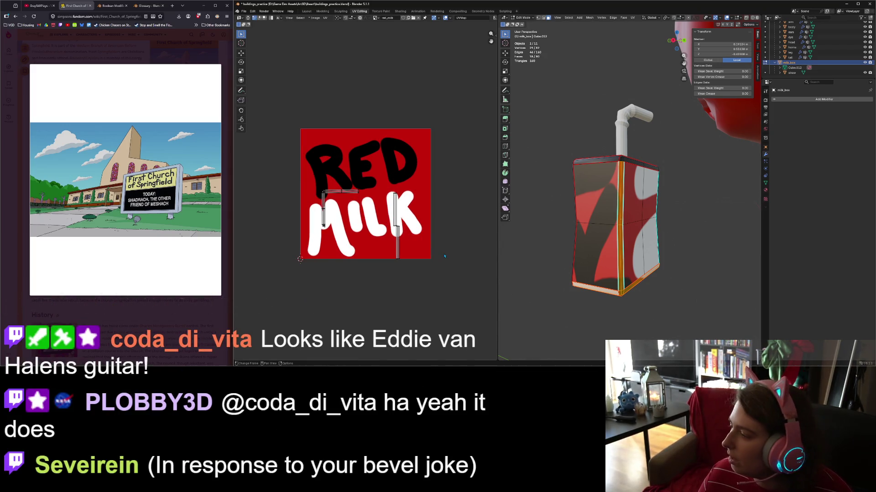
- Shrink the selected faces' UV islands twice and move them up near the label's black lettering
key(a)
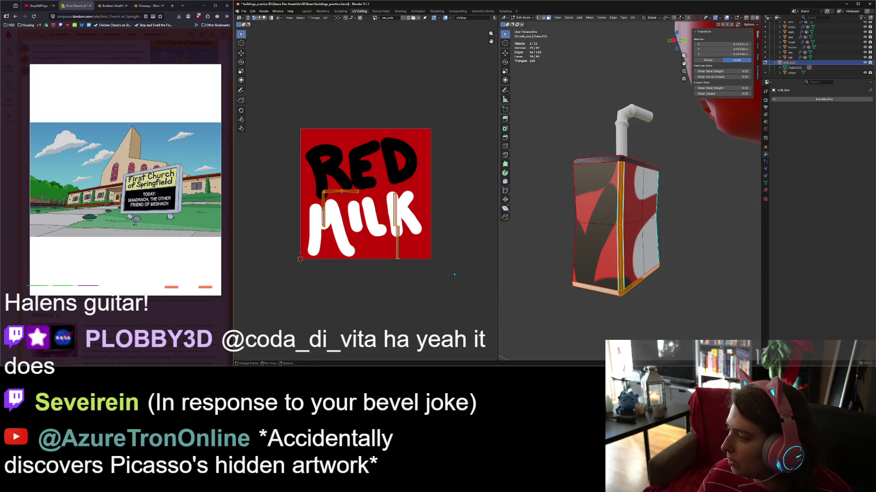
key(s)
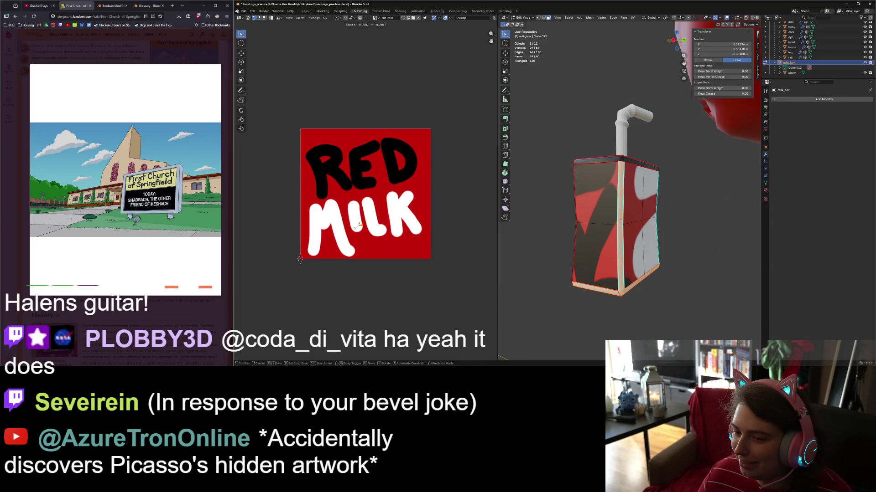
click(360, 227)
key(s)
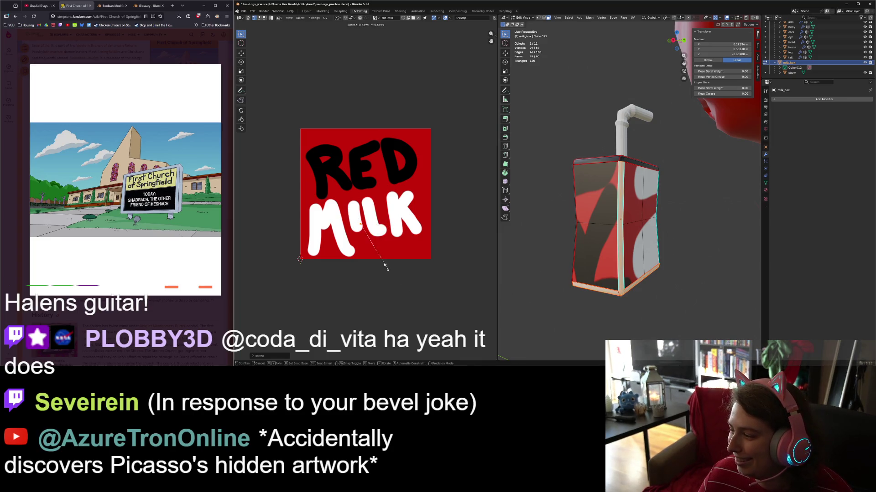
click(381, 263)
key(g)
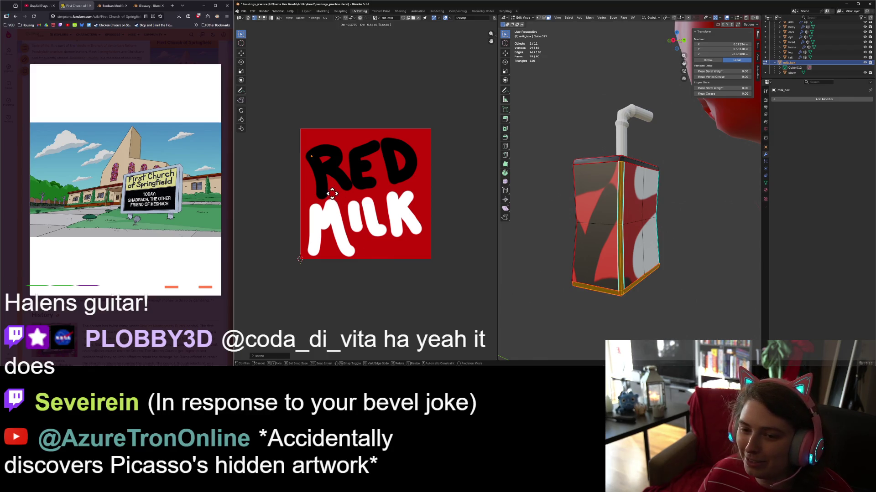
click(335, 198)
scroll(586, 254, down, 3)
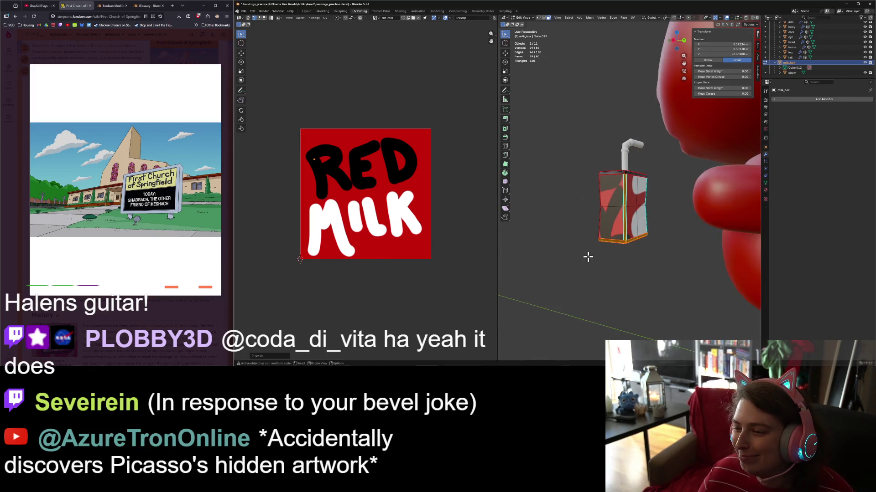
mouse_move(586, 254)
middle_down()
mouse_move(654, 268)
mouse_move(636, 220)
middle_up()
- Select the carton's upper and lower front faces plus its left side faces
click(636, 220)
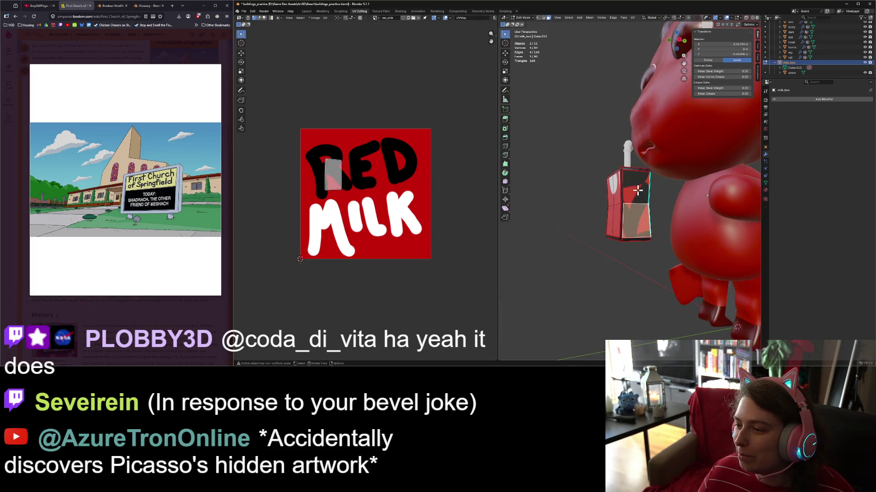
click(636, 190)
shift+click(632, 225)
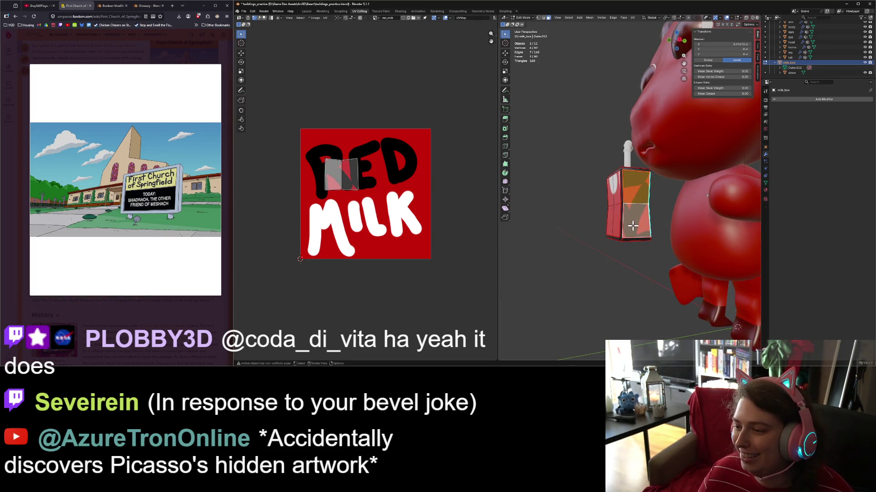
mouse_move(574, 233)
middle_down()
mouse_move(667, 238)
mouse_move(628, 193)
middle_up()
shift+click(628, 194)
shift+click(618, 242)
mouse_move(619, 243)
middle_down()
mouse_move(641, 251)
mouse_move(647, 242)
middle_up()
scroll(648, 243, down, 3)
click(614, 228)
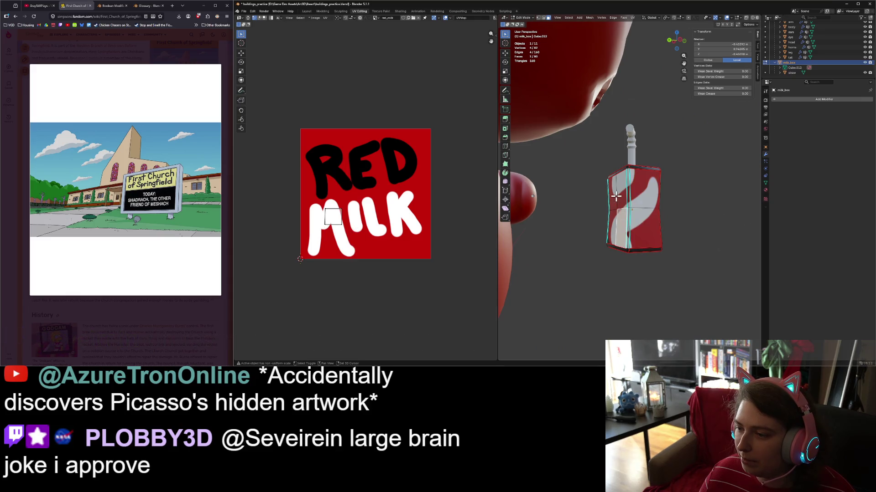
shift+click(622, 197)
shift+click(613, 223)
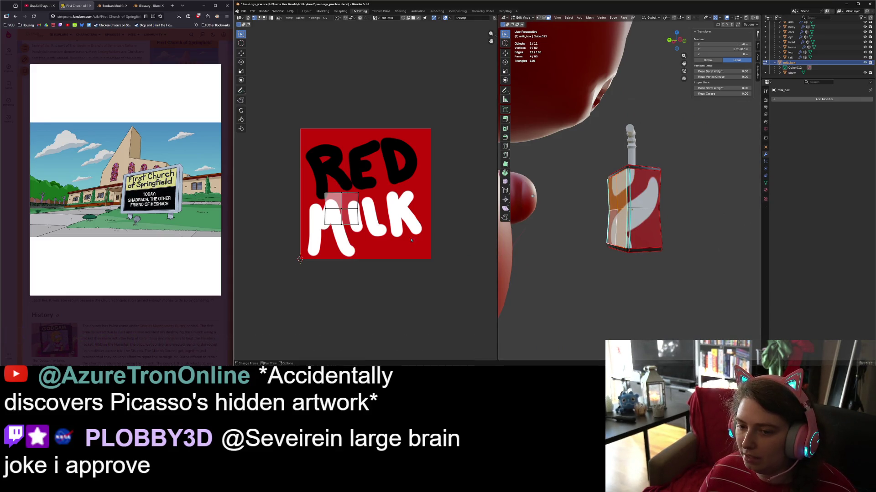
- Shrink the selected faces' UV islands and move them onto the texture
key(s)
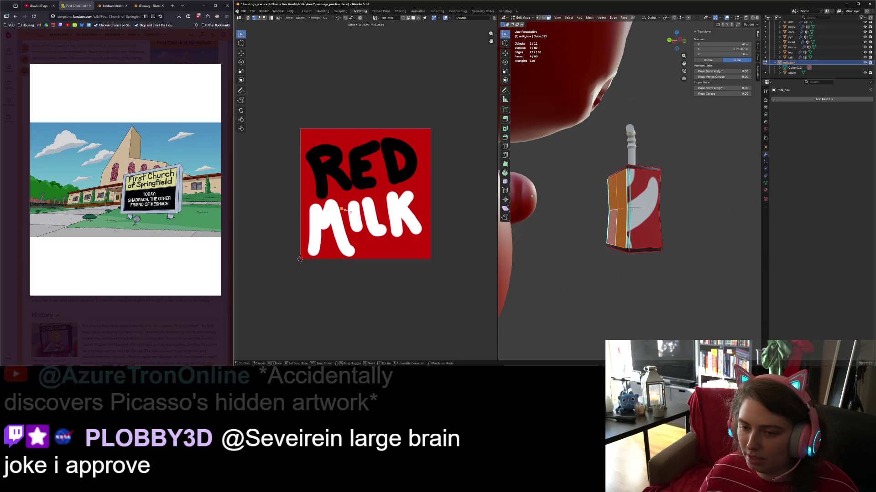
key(Return)
key(g)
click(314, 138)
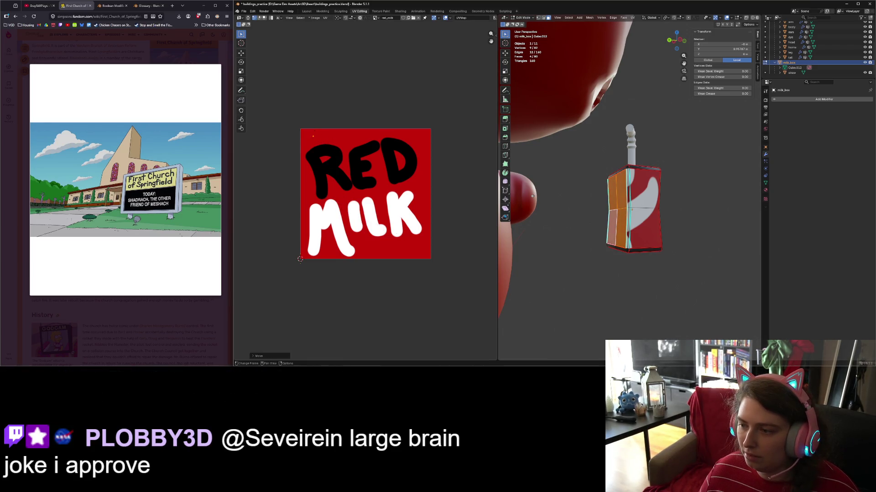
- Shrink and reposition one carton face's UV island, then check the cow in Object Mode
mouse_move(630, 269)
middle_down()
mouse_move(621, 276)
mouse_move(637, 246)
middle_up()
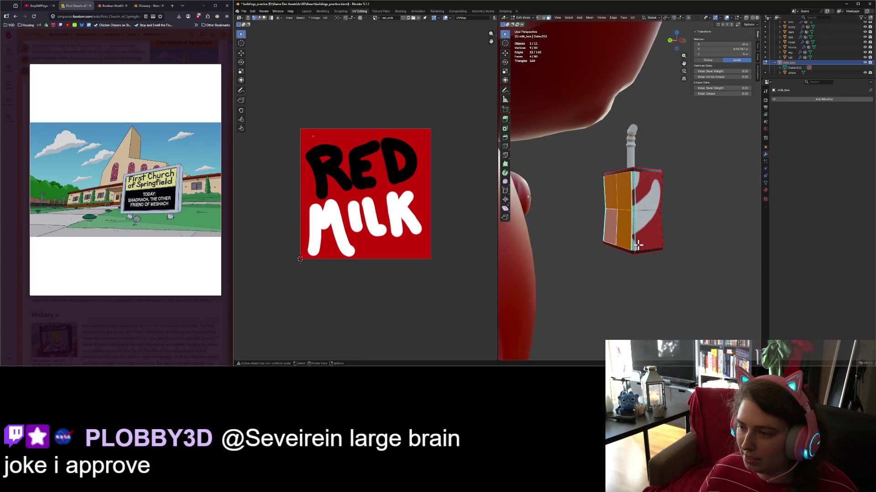
click(634, 199)
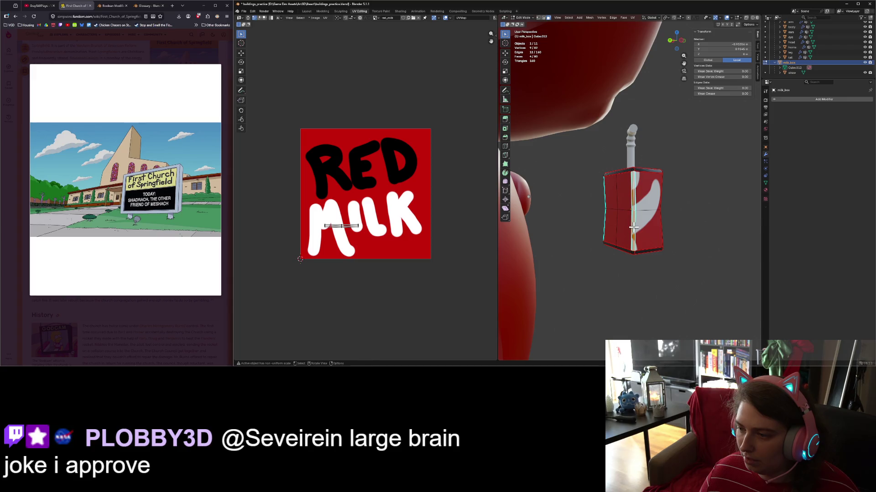
key(s)
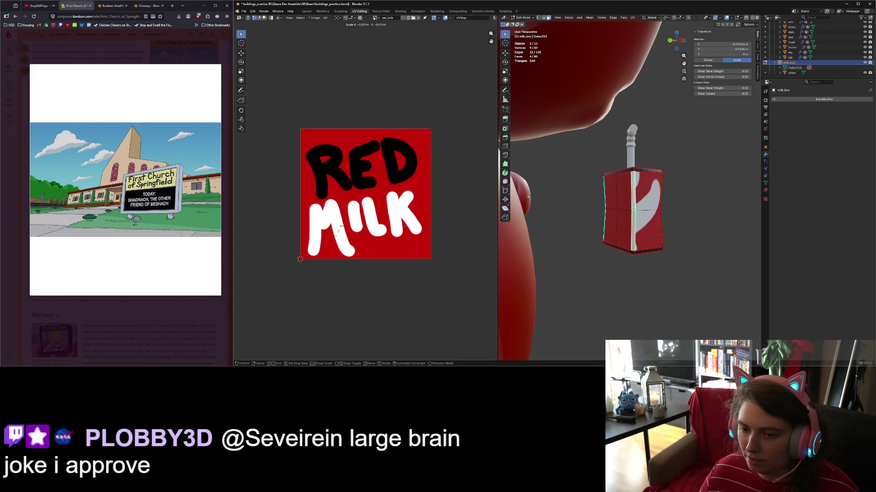
click(347, 227)
key(g)
click(318, 165)
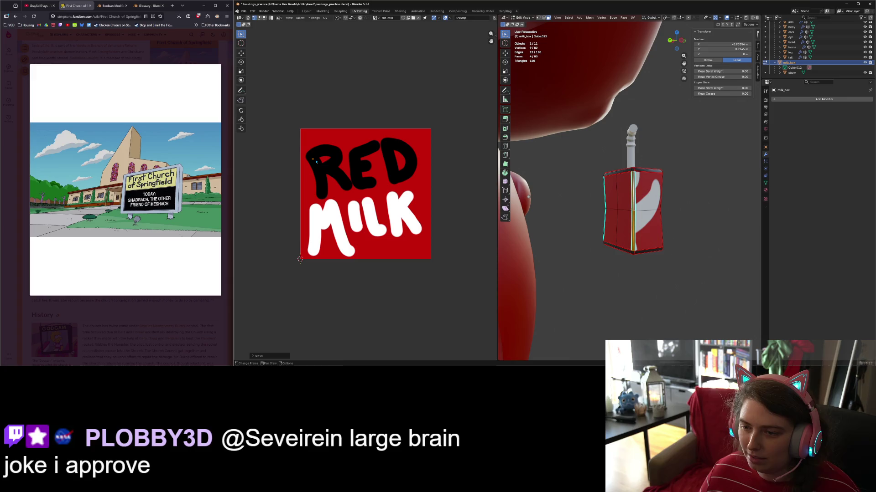
key(Tab)
mouse_move(686, 288)
middle_down()
mouse_move(561, 283)
mouse_move(621, 237)
middle_up()
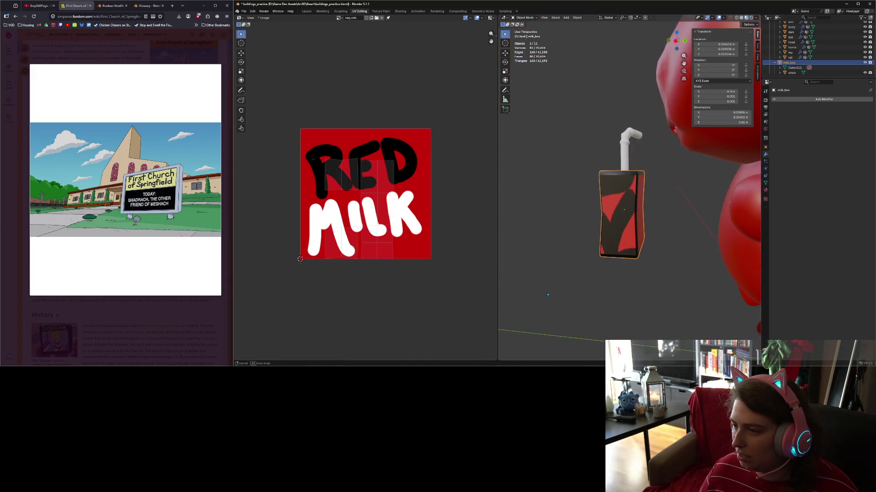
- Back in Edit Mode, select the carton's front faces again
key(Tab)
click(616, 197)
shift+click(617, 197)
mouse_move(617, 197)
middle_down()
mouse_move(656, 260)
mouse_move(620, 215)
middle_up()
shift+click(620, 215)
shift+click(620, 215)
- Shrink and move those faces' UV islands, then return to Object Mode to check
key(a)
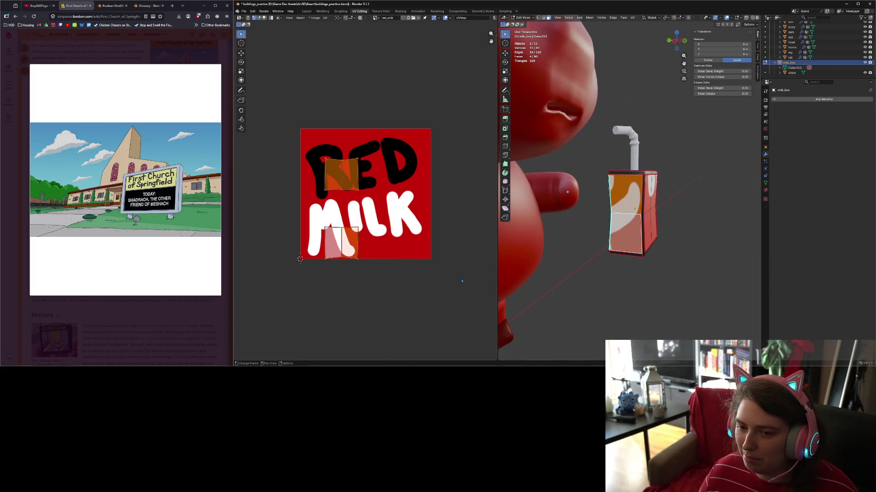
key(s)
click(345, 224)
key(g)
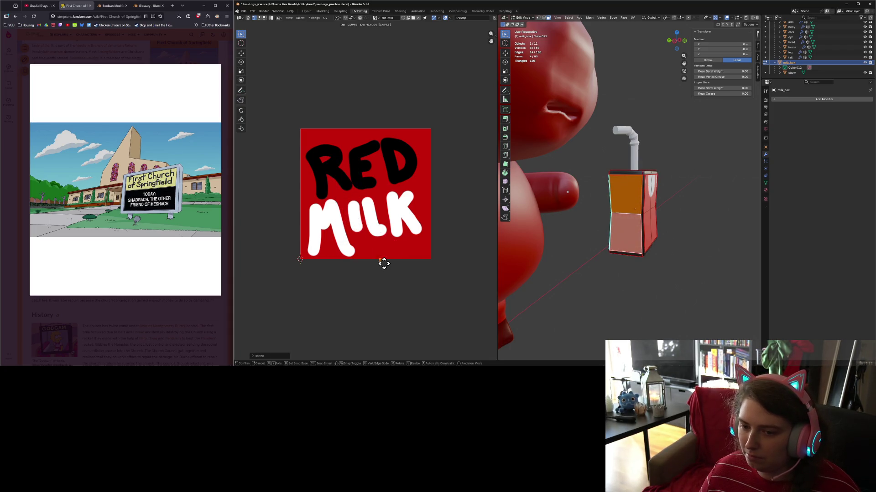
click(380, 263)
mouse_move(565, 288)
middle_down()
mouse_move(633, 279)
mouse_move(661, 292)
mouse_move(446, 261)
middle_up()
key(Tab)
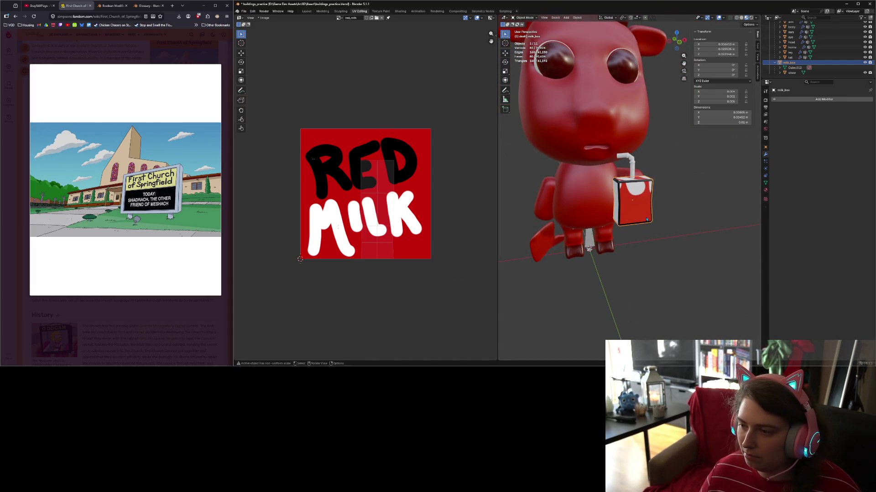
- In Edit Mode, select the carton's front faces and its top face
key(Tab)
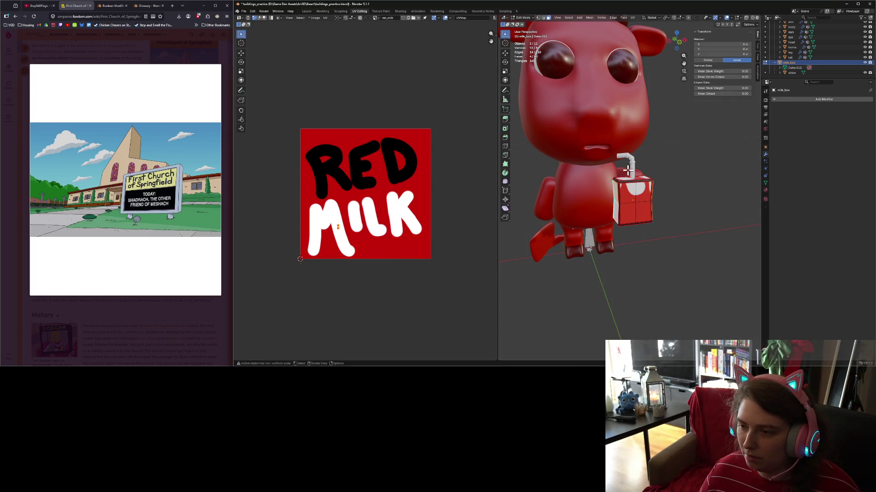
mouse_move(614, 206)
middle_down()
mouse_move(621, 196)
mouse_move(662, 195)
mouse_move(621, 210)
mouse_move(630, 194)
middle_up()
shift+click(632, 206)
click(621, 210)
shift+click(630, 201)
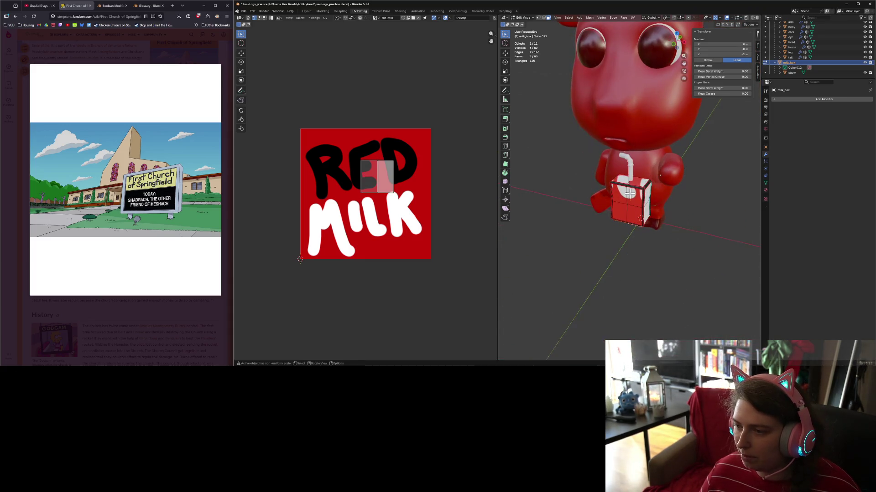
shift+click(622, 178)
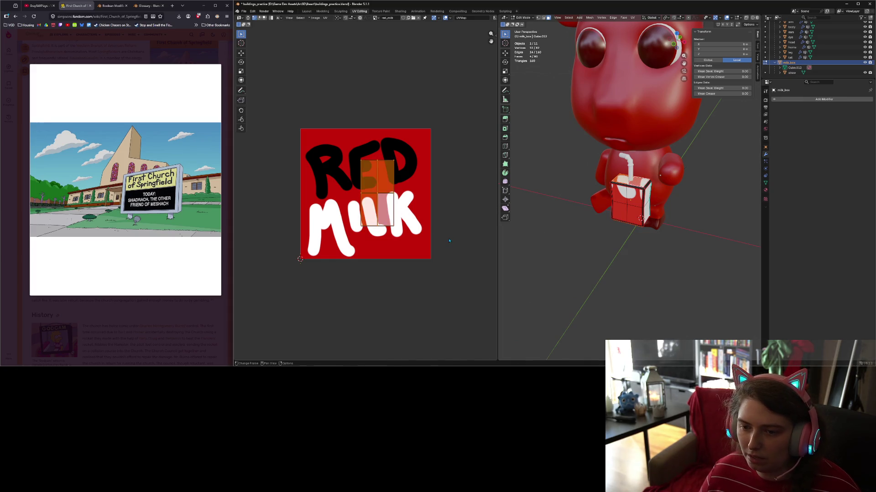
- Shrink the selected UVs onto a small spot, cancel the move, and check in Object Mode
key(s)
click(382, 195)
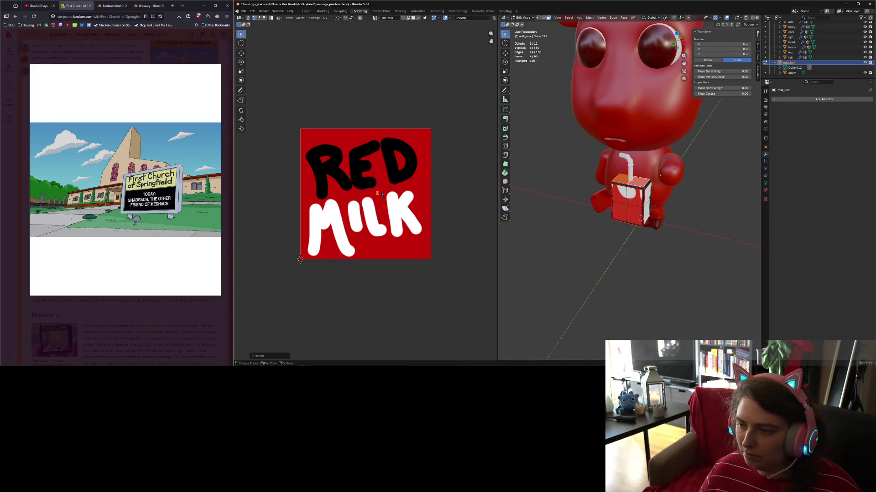
key(g)
right_click(313, 138)
key(Tab)
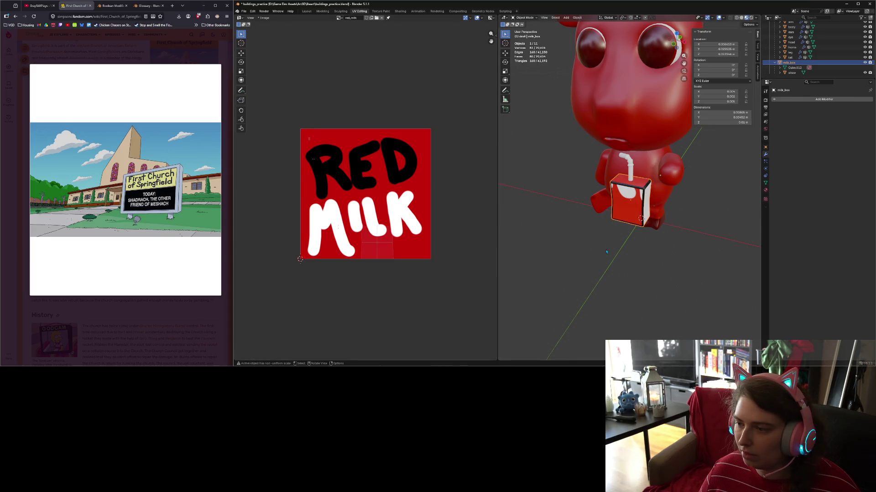
mouse_move(629, 205)
middle_down()
mouse_move(639, 265)
mouse_move(617, 211)
middle_up()
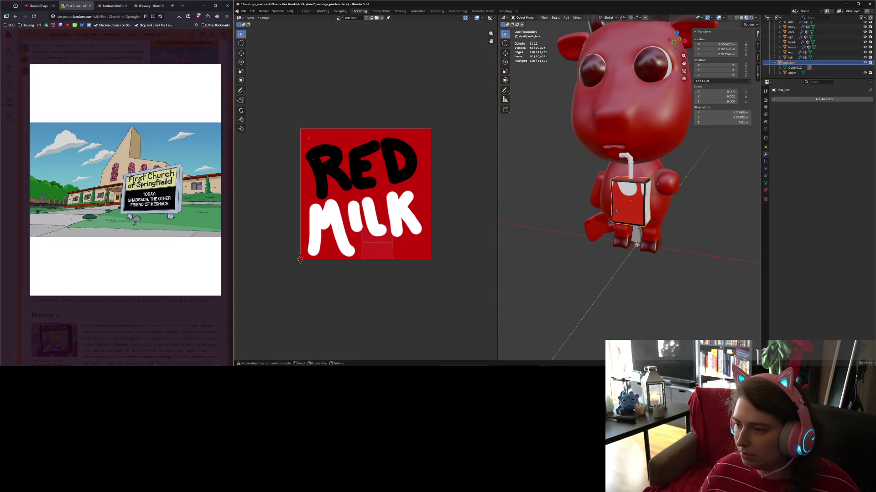
key(Tab)
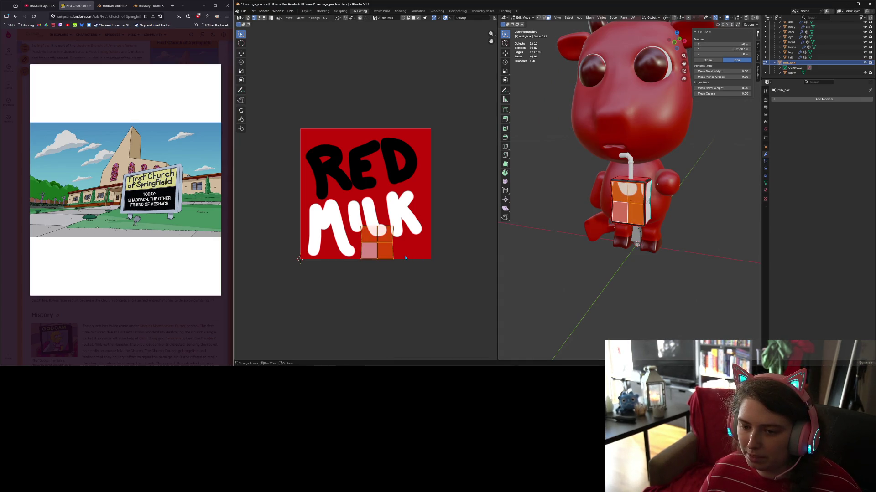
- Enlarge and move the carton's UV island so it covers the whole RED MILK label
key(s)
click(457, 263)
key(g)
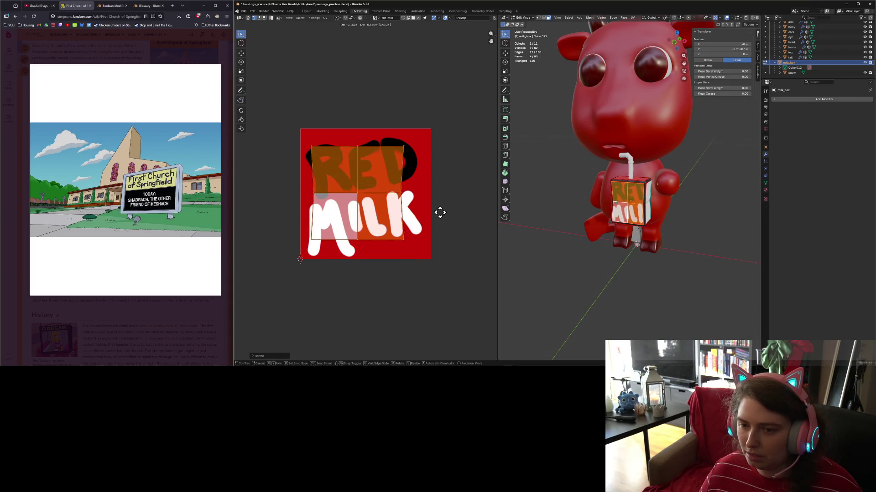
key(s)
click(473, 214)
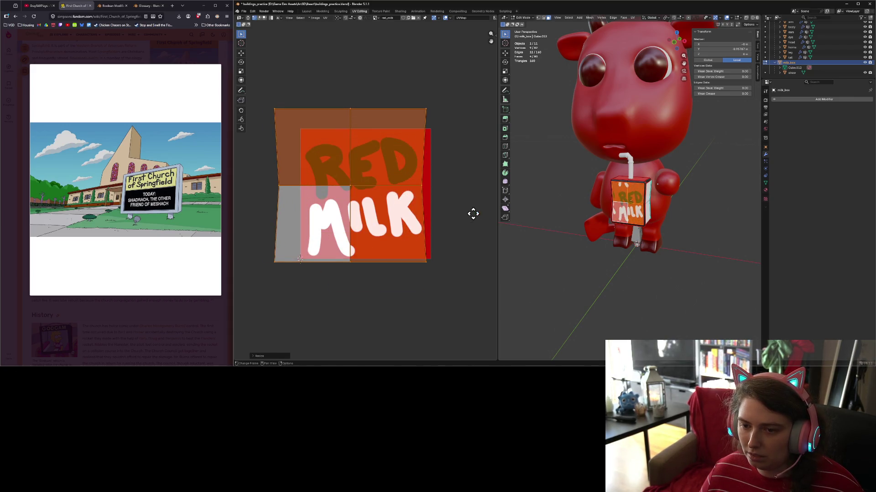
key(g)
click(238, 221)
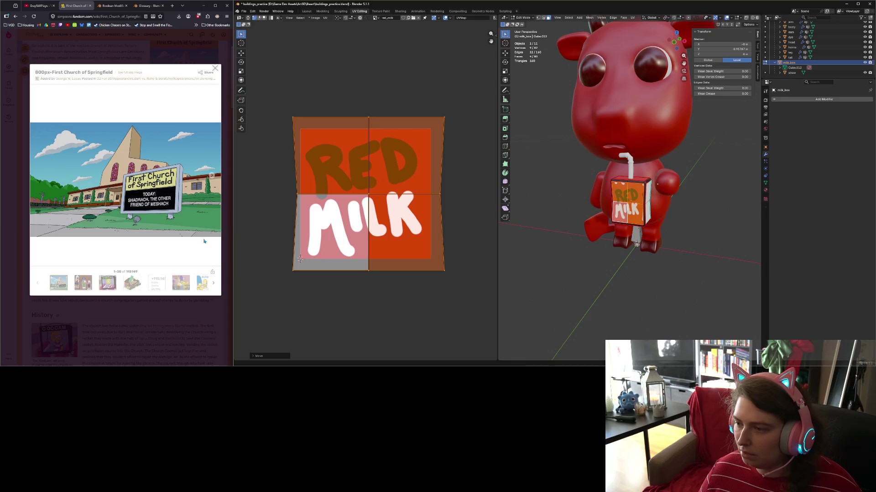
key(s)
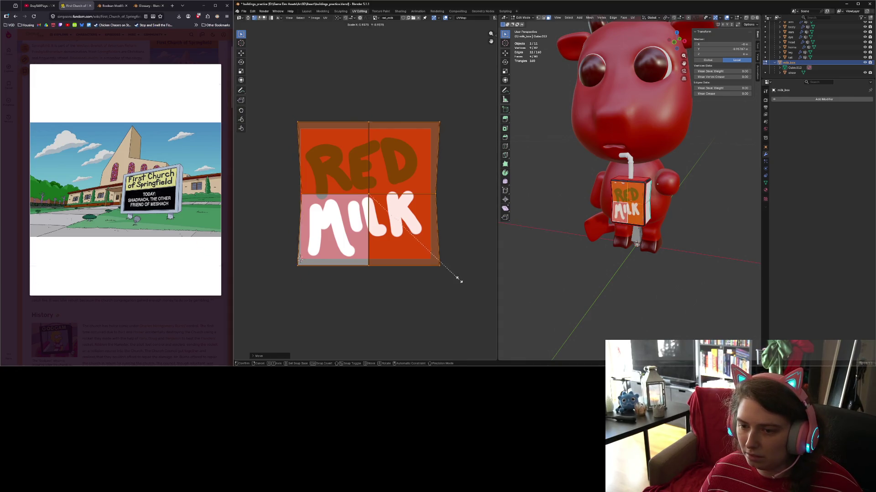
click(445, 276)
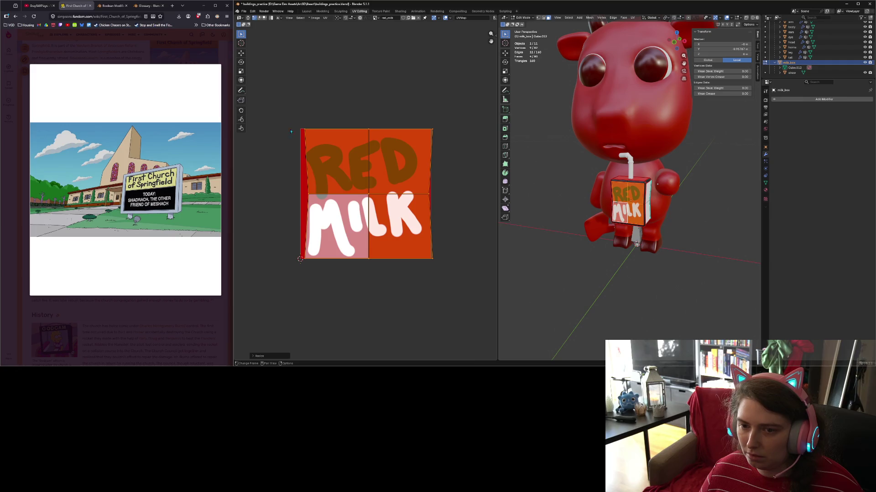
- Straighten the UV island's left edge by scaling it to 0 along X
drag(288, 109, 441, 146)
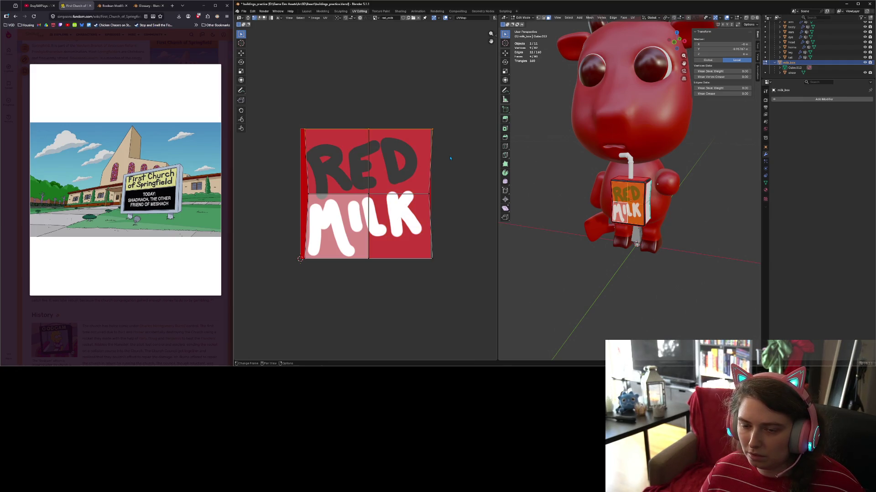
key(s)
click(450, 156)
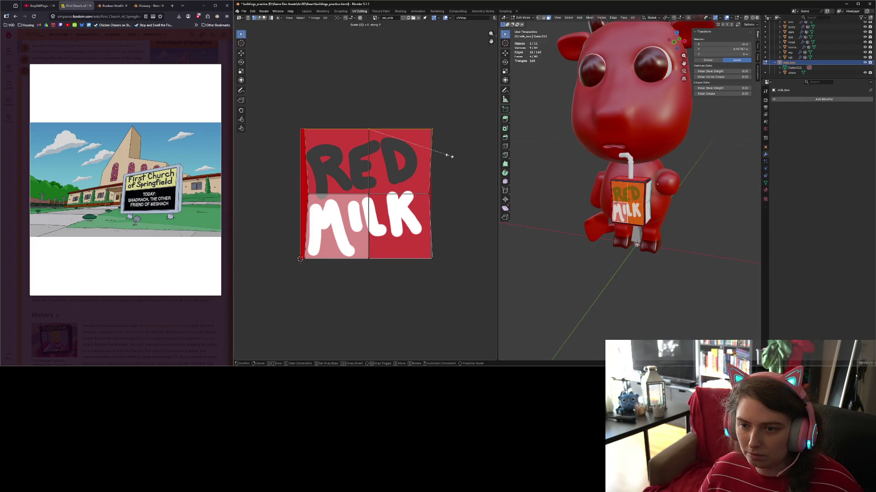
mouse_move(268, 101)
mouse_down()
mouse_move(358, 316)
mouse_move(324, 293)
mouse_up()
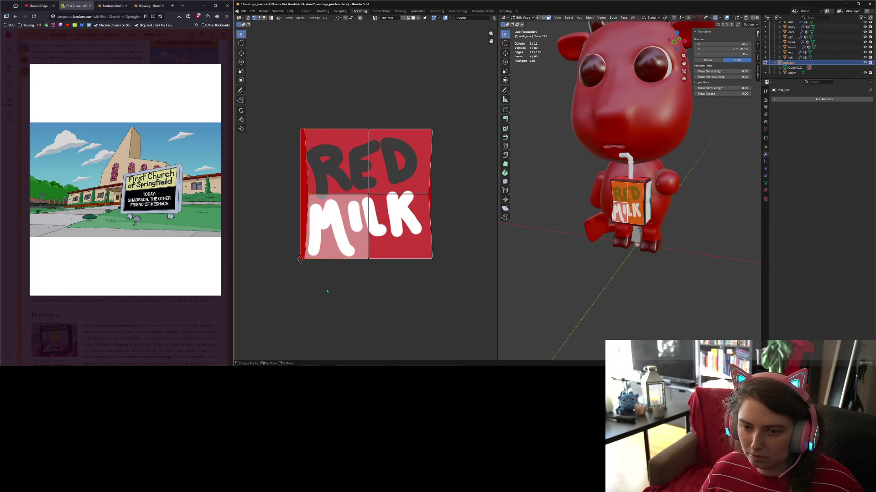
key(s)
key(x)
key(0)
key(Return)
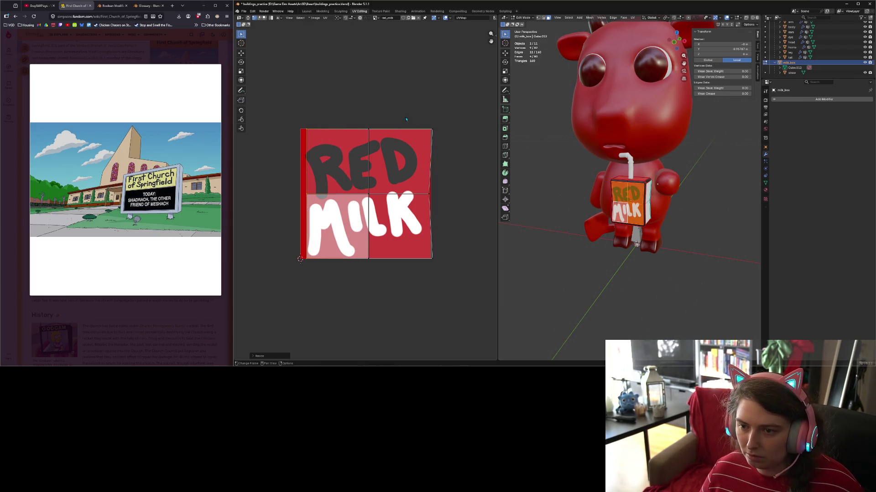
- Straighten the right edge likewise with an X scale of 0
drag(418, 112, 488, 289)
key(s)
key(x)
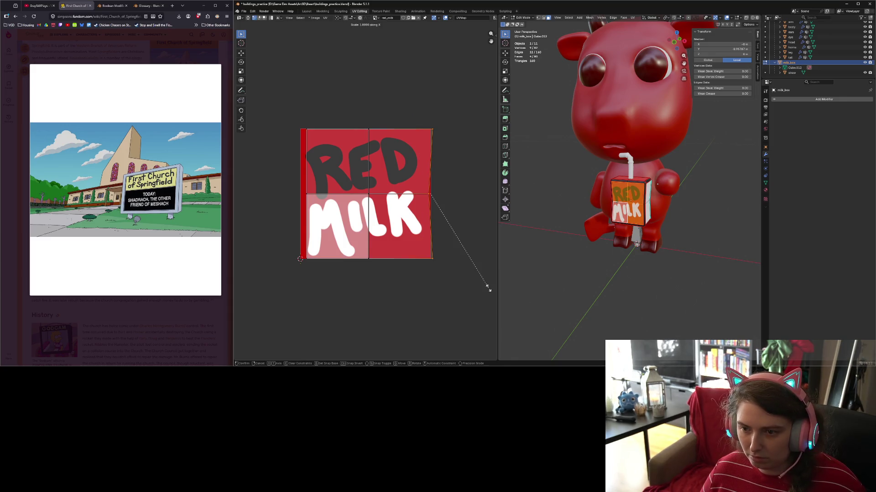
key(0)
key(Return)
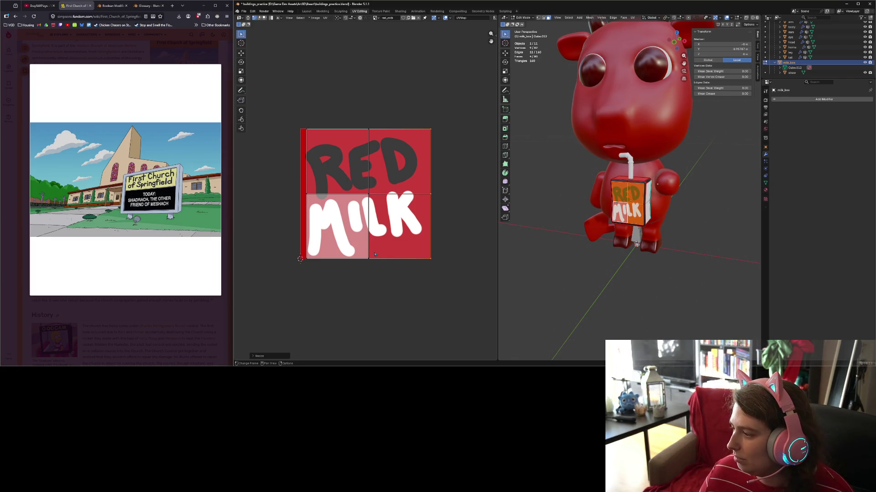
- Slide the right UV edge horizontally to fit the label, then return to Object Mode
scroll(374, 255, up, 1)
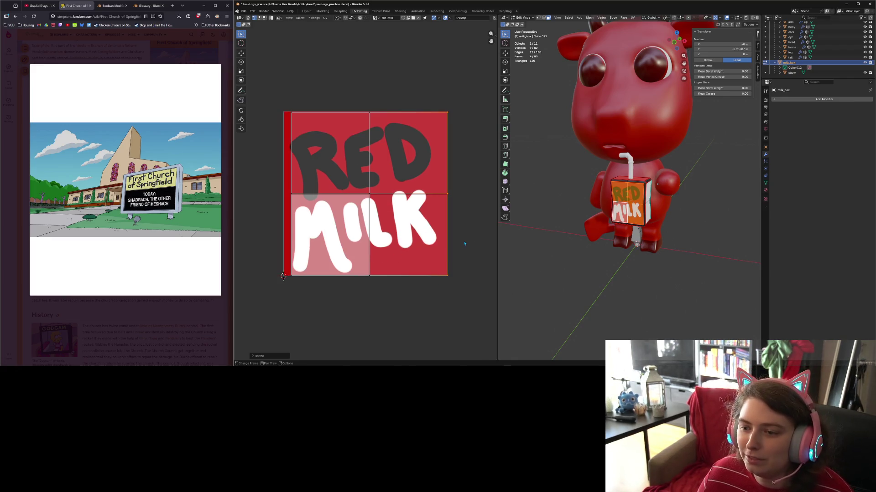
key(g)
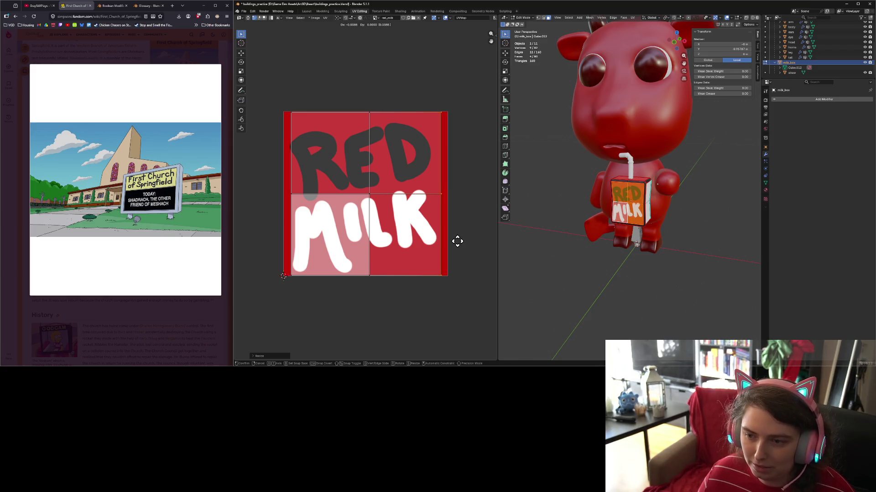
key(Escape)
key(alt+r)
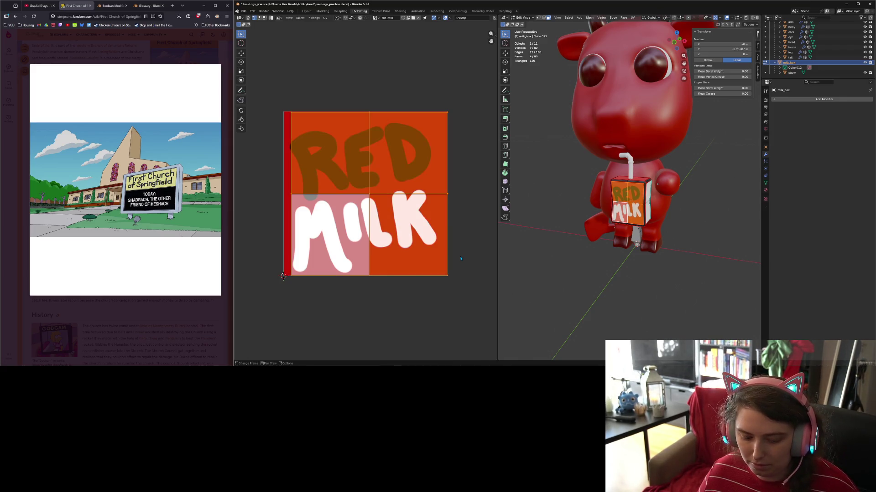
key(g)
key(x)
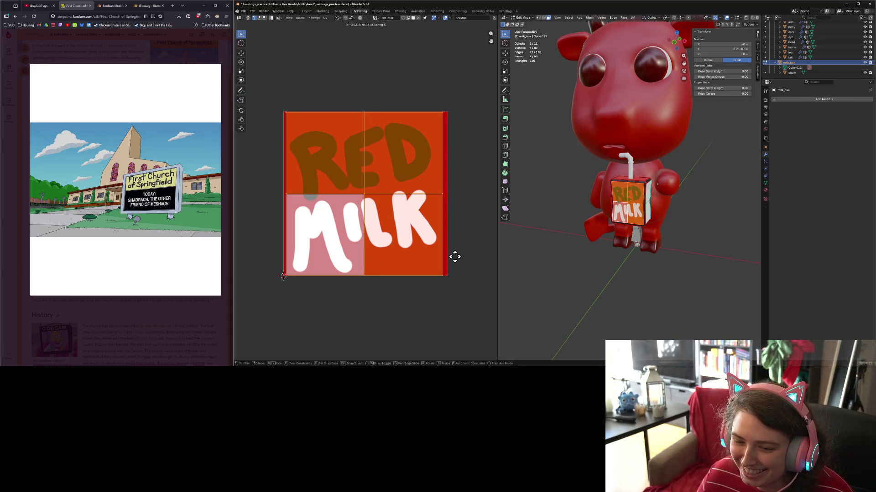
click(455, 257)
key(Tab)
- Select the whole milk box mesh and move and scale its UVs onto red
mouse_move(629, 296)
middle_down()
mouse_move(672, 314)
mouse_move(630, 284)
mouse_move(678, 260)
mouse_move(625, 254)
mouse_move(641, 280)
mouse_move(638, 269)
middle_up()
scroll(672, 315, up, 5)
key(Tab)
click(622, 278)
key(ctrl+l)
key(g)
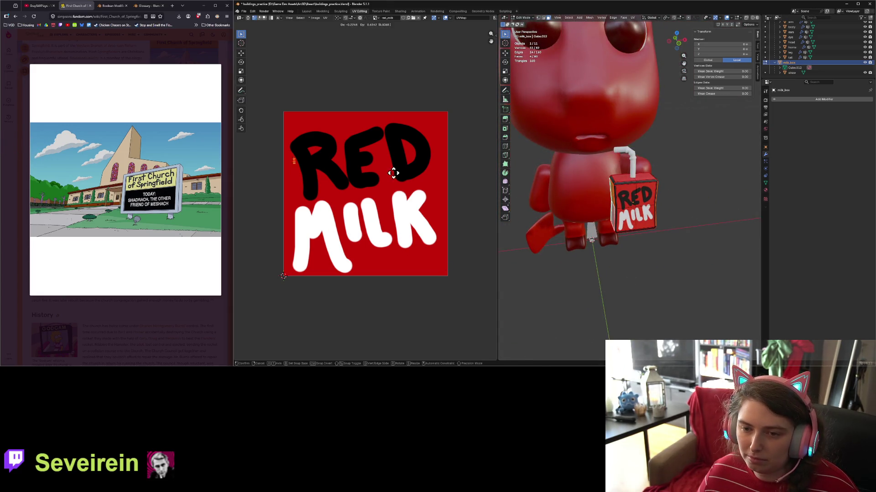
click(395, 152)
key(s)
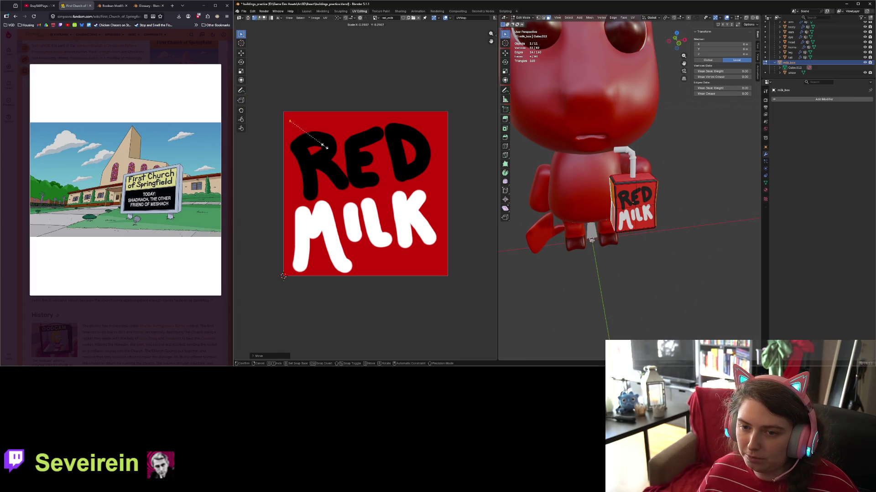
click(290, 122)
key(Tab)
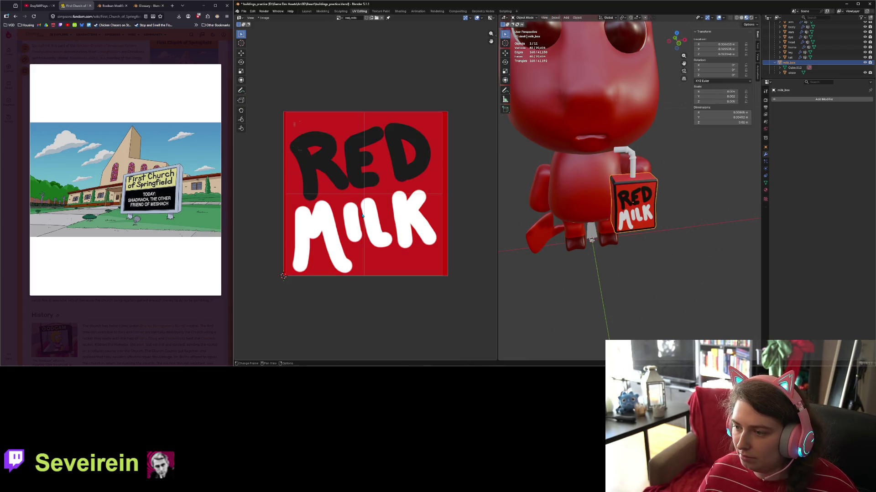
- In Edit Mode, select the milk box's top-corner faces
mouse_move(640, 325)
middle_down()
mouse_move(631, 304)
mouse_move(641, 308)
mouse_move(636, 292)
middle_up()
scroll(631, 304, up, 3)
key(Tab)
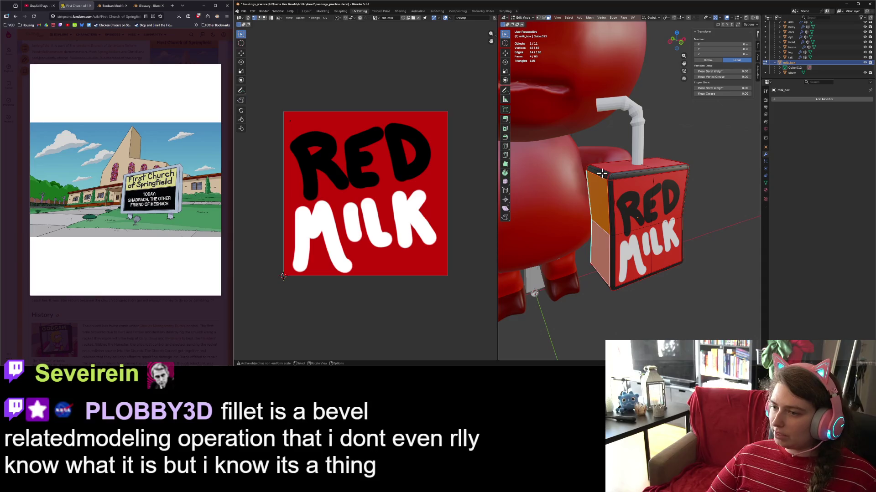
click(598, 173)
middle_drag(638, 211, 665, 196)
shift+click(666, 199)
shift+click(665, 205)
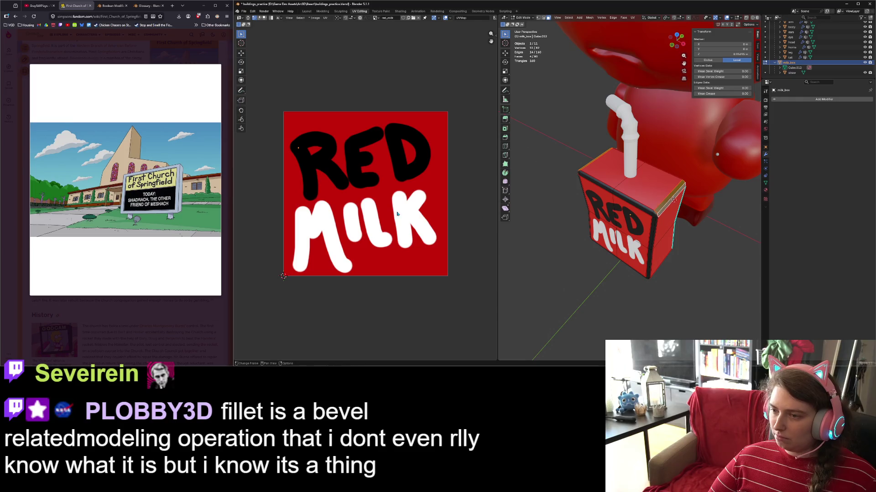
scroll(366, 199, down, 2)
- Move the corner faces' UVs onto the red area and check the box in Object Mode
middle_drag(353, 180, 369, 171)
key(g)
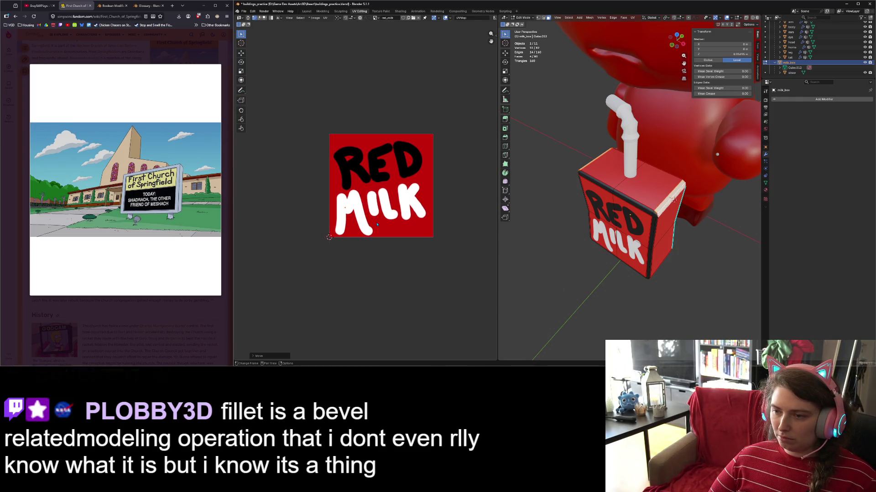
click(375, 221)
key(Tab)
mouse_move(684, 256)
middle_down()
mouse_move(709, 274)
mouse_move(626, 250)
middle_up()
- Select the box's bevel strips along its edges, then view the whole character in Object Mode
key(Tab)
click(606, 248)
alt+shift+click(677, 225)
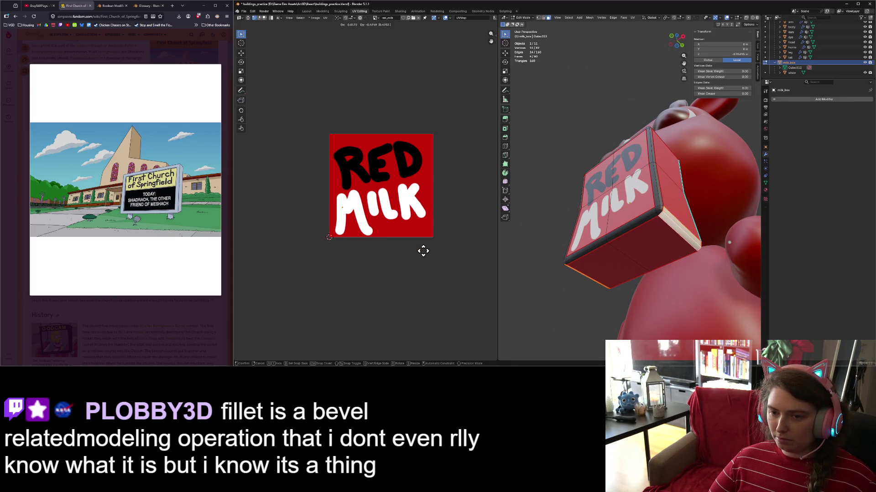
key(Tab)
mouse_move(593, 255)
middle_down()
mouse_move(632, 266)
mouse_move(678, 298)
mouse_move(647, 283)
middle_up()
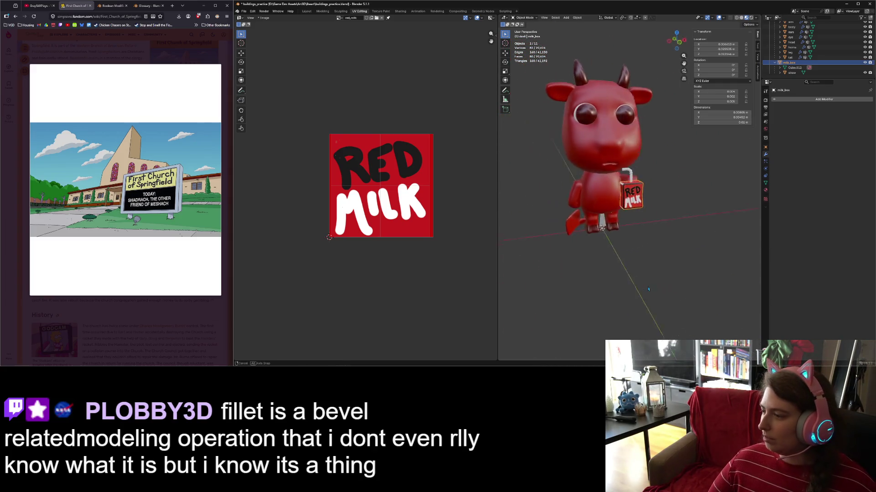
- Zoom and orbit to a side view of the cow and carton
scroll(641, 279, up, 4)
scroll(641, 278, up, 2)
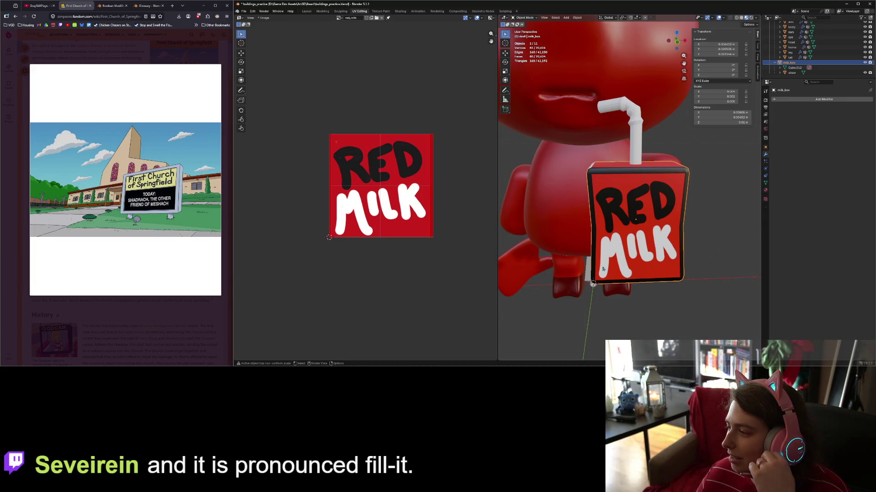
scroll(573, 262, down, 5)
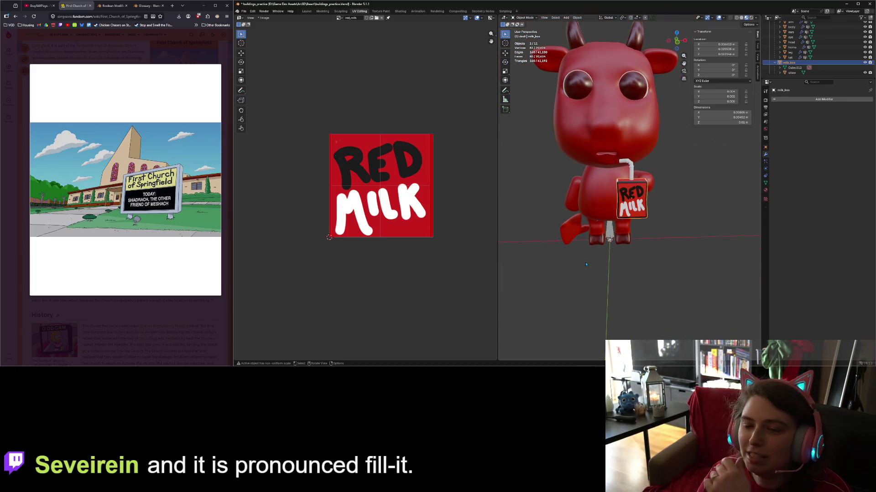
mouse_move(614, 283)
middle_down()
mouse_move(566, 287)
mouse_move(648, 289)
middle_up()
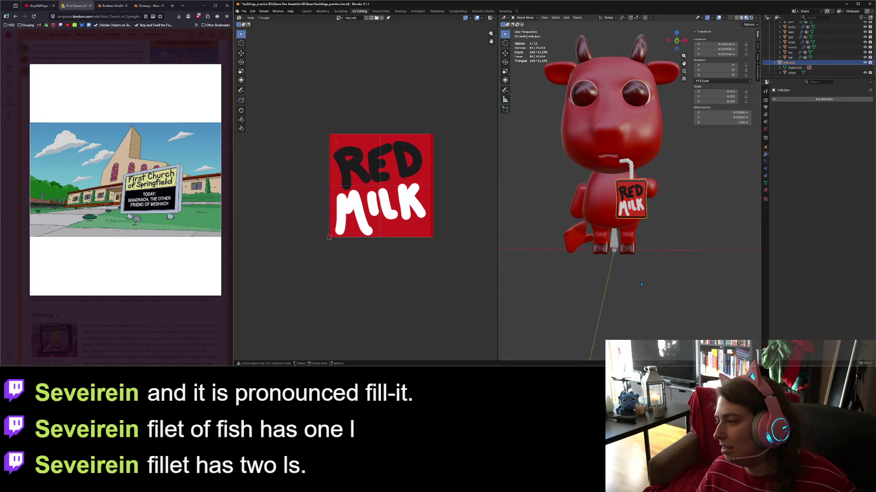
middle_drag(647, 280, 579, 285)
scroll(582, 283, up, 2)
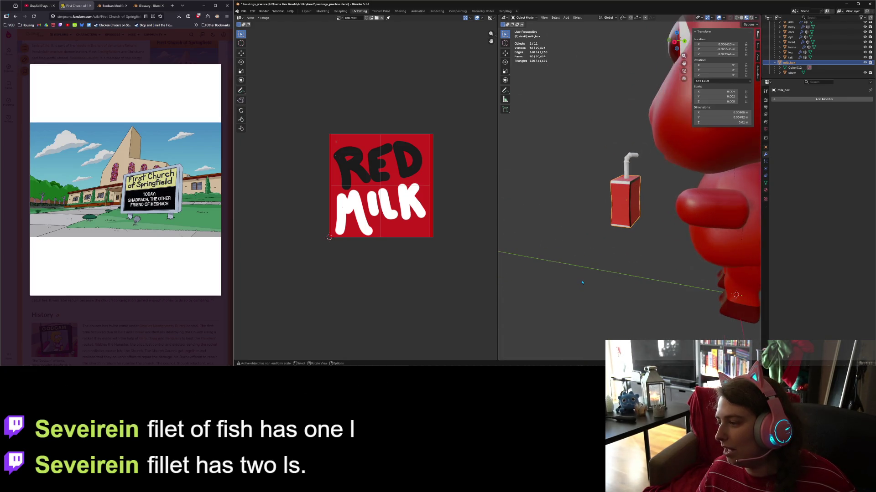
- In right orthographic view, move the milk box beside the cow's arm, then check front and top views
key(KP_3)
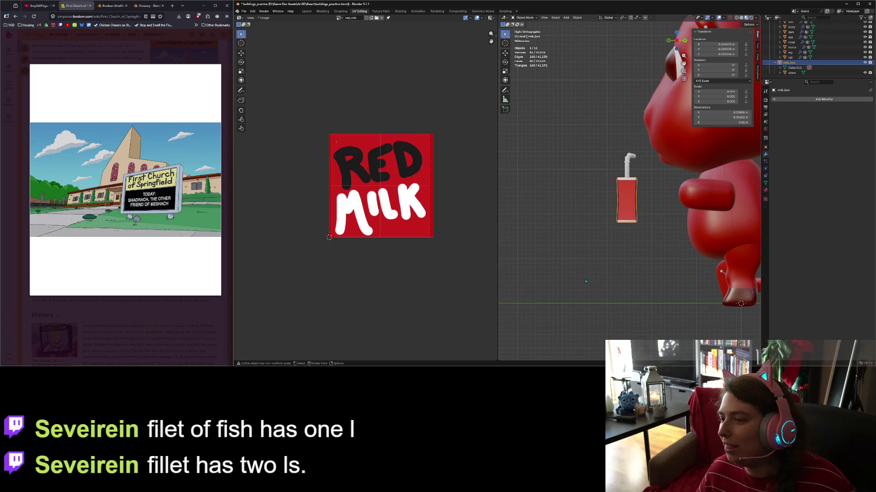
key(g)
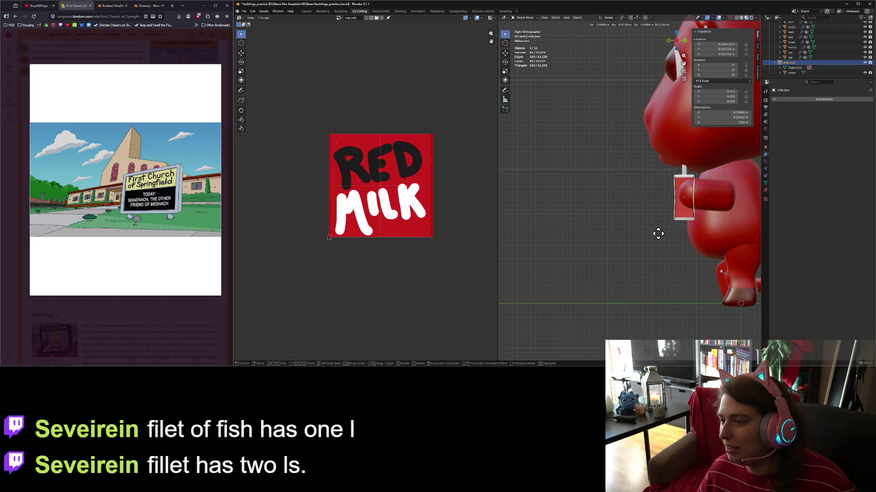
click(657, 236)
mouse_move(657, 235)
middle_down()
mouse_move(632, 230)
mouse_move(667, 237)
middle_up()
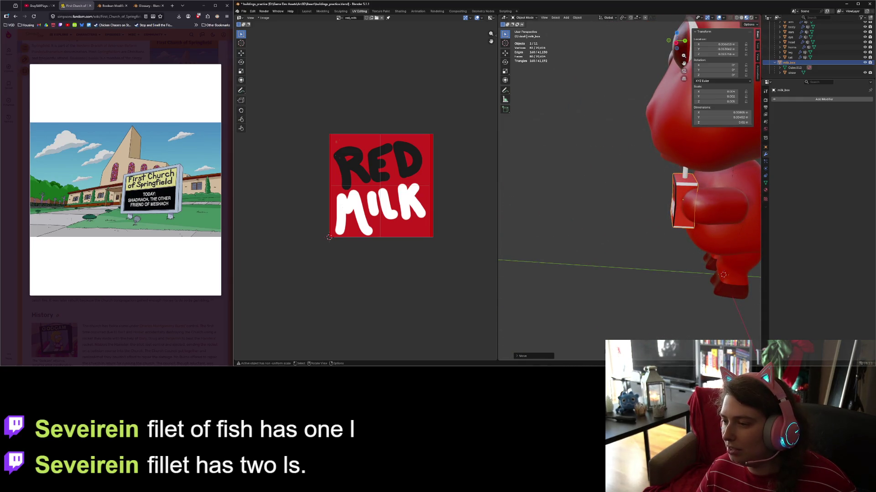
key(KP_1)
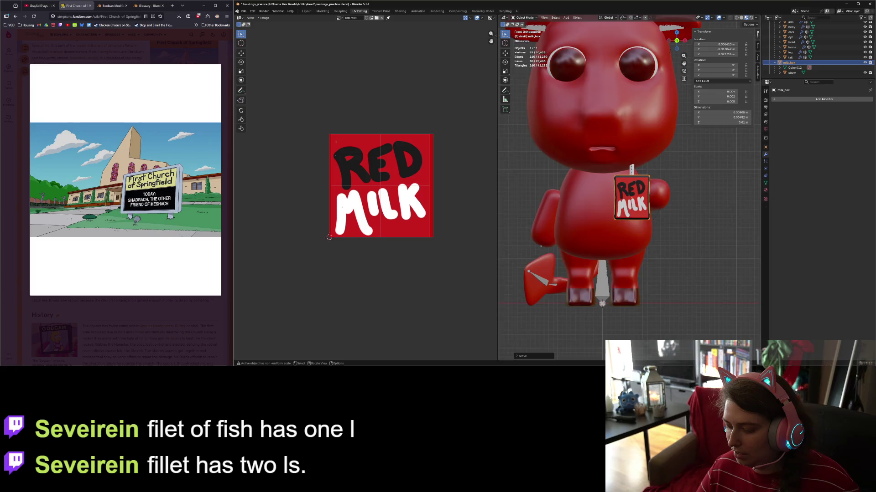
key(KP_7)
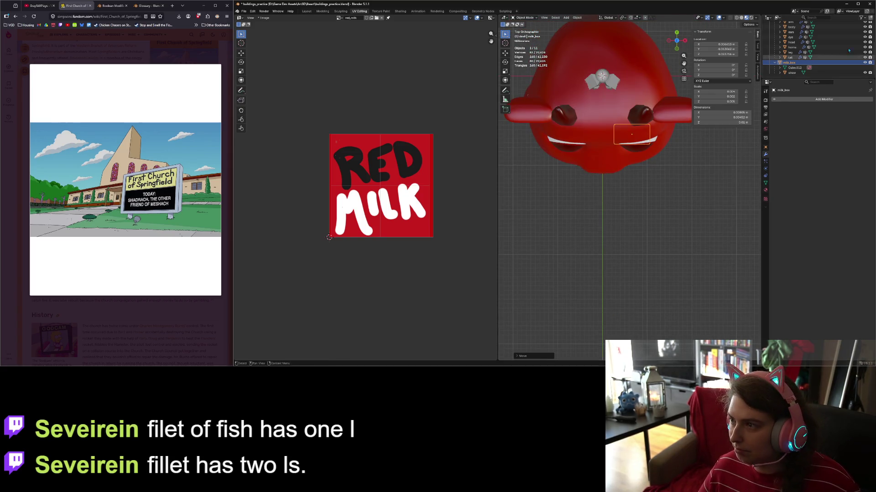
- In wireframe, tilt the milk carton, then return to solid front view to inspect it
click(737, 19)
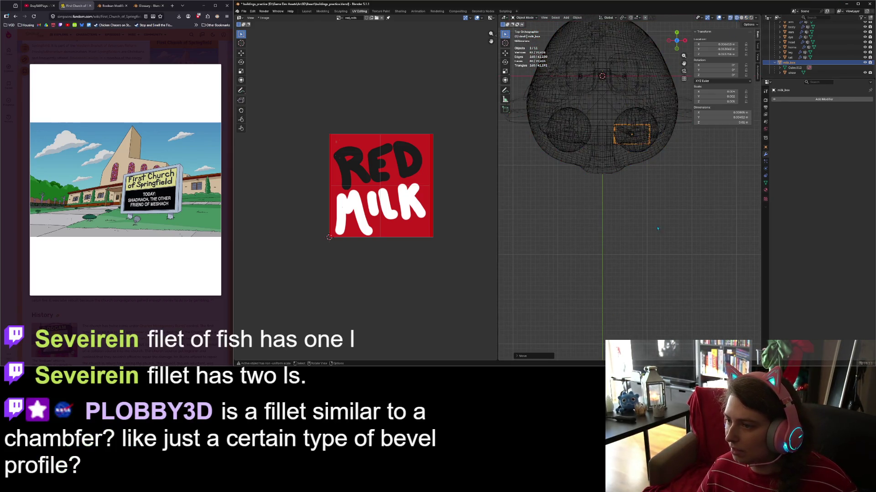
key(r)
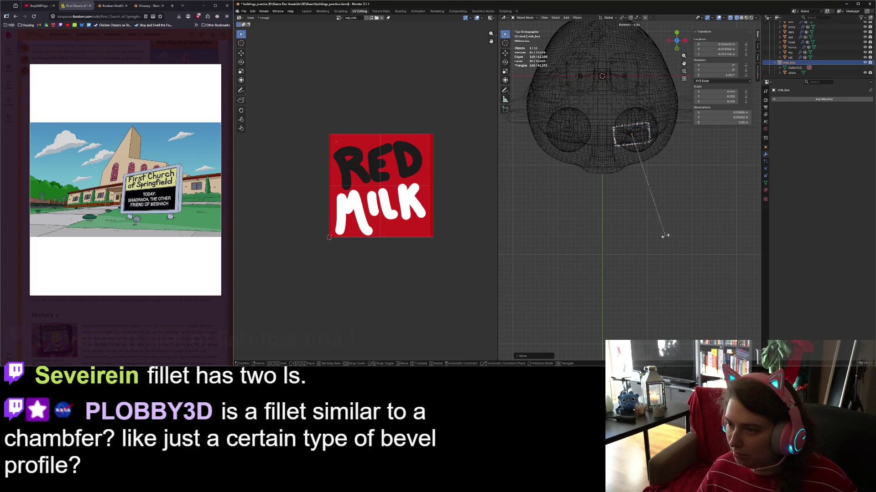
click(683, 228)
key(KP_1)
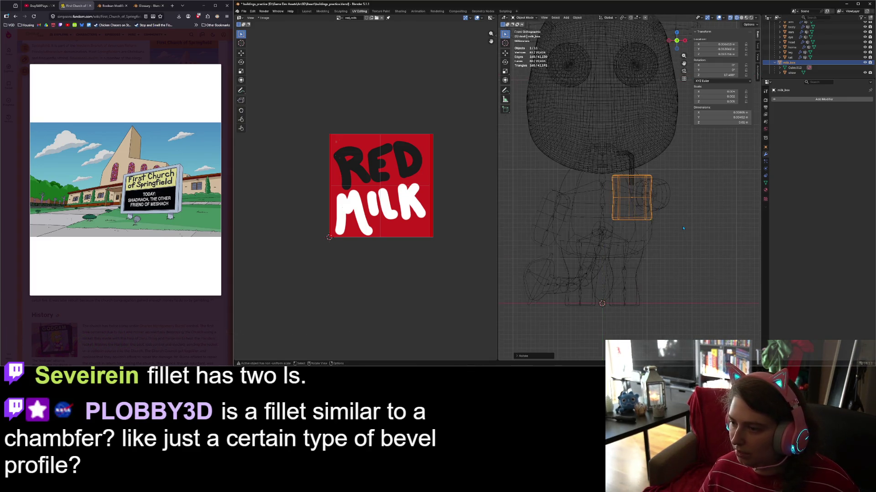
key(shift+z)
mouse_move(734, 84)
middle_down()
mouse_move(651, 285)
mouse_move(656, 271)
mouse_move(702, 250)
middle_up()
- Reduce the carton's tilt, nudge it along X to the hand, then select milk_box and the arm
key(r)
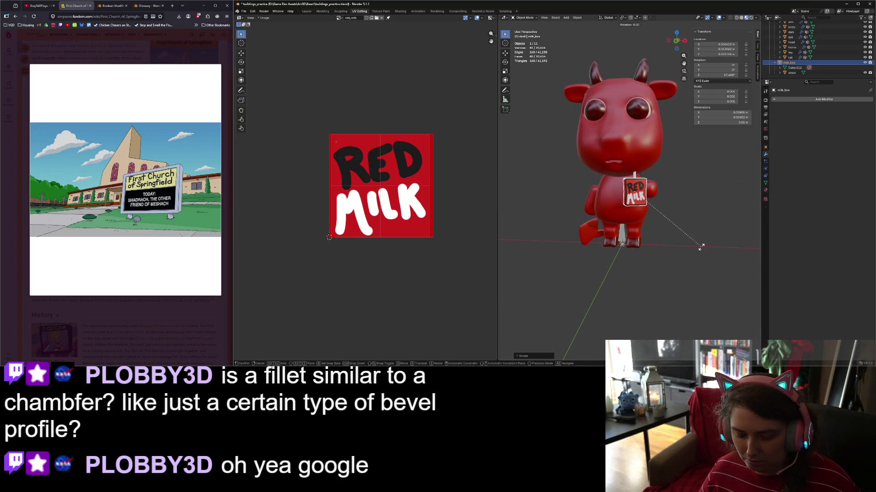
click(689, 250)
key(g)
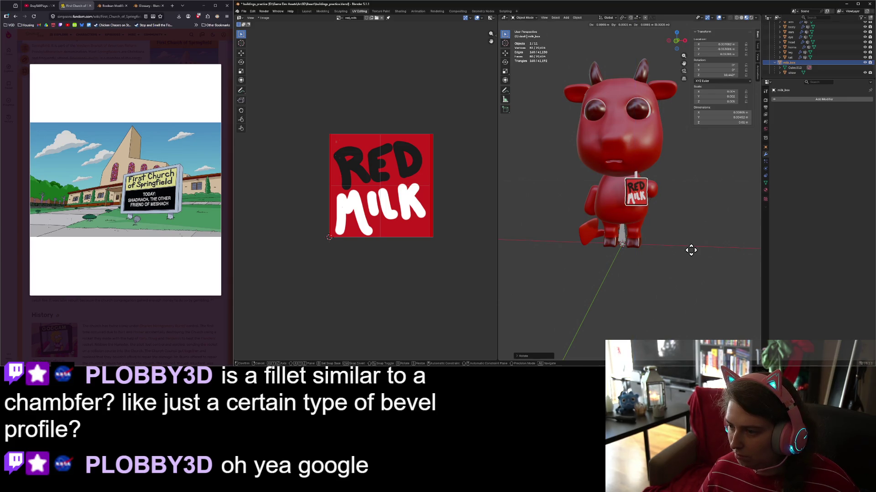
click(690, 251)
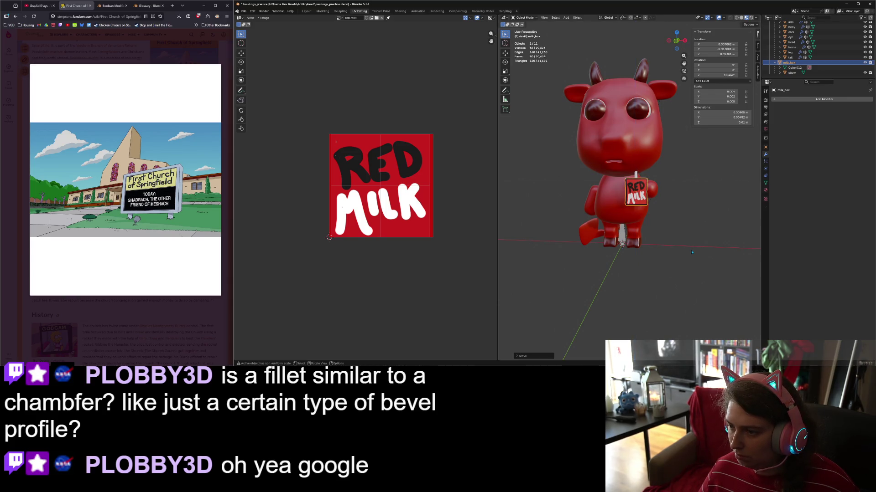
key(g)
click(663, 269)
key(g)
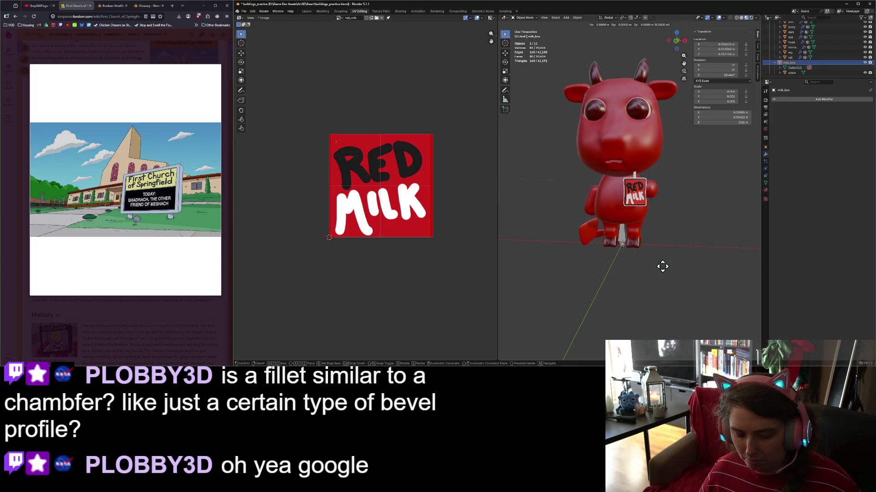
key(x)
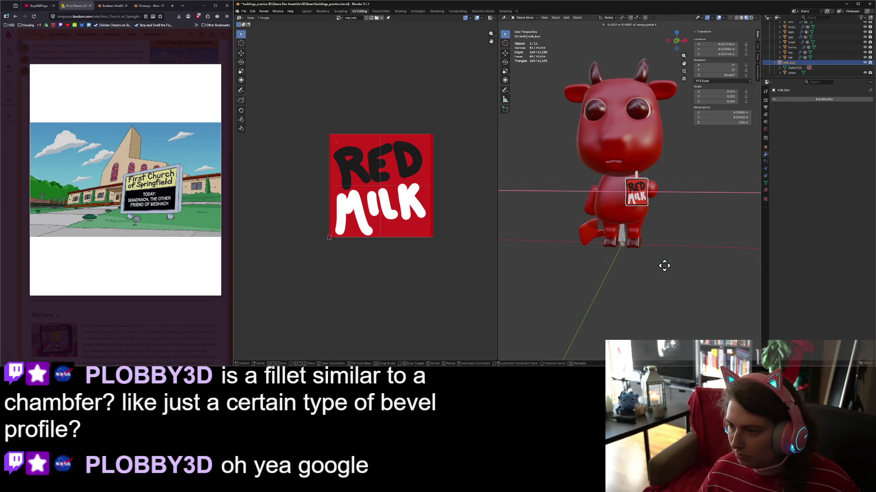
click(665, 269)
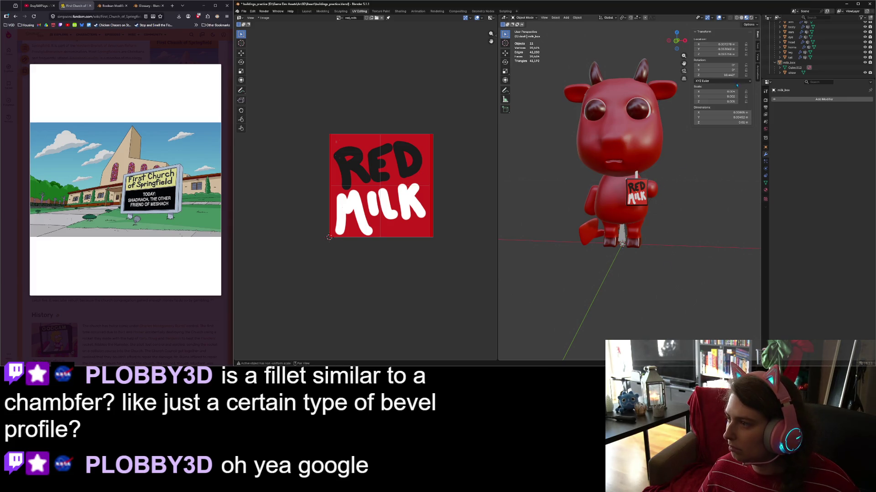
click(789, 63)
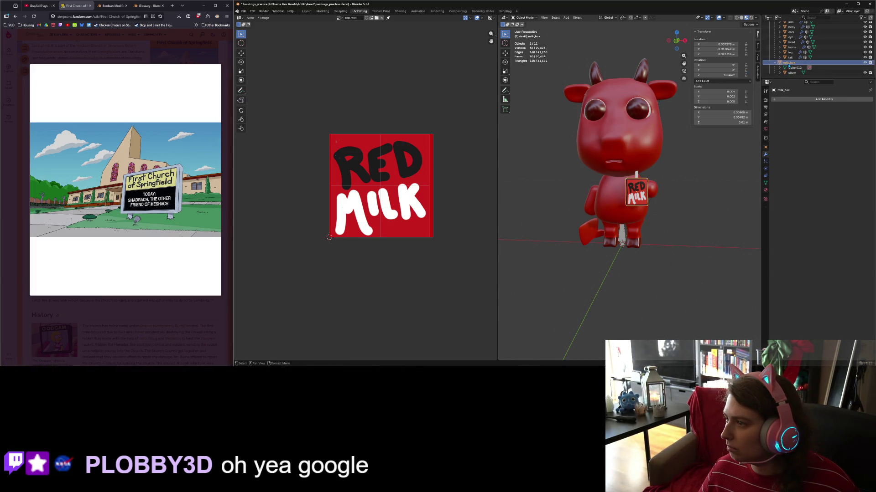
click(791, 22)
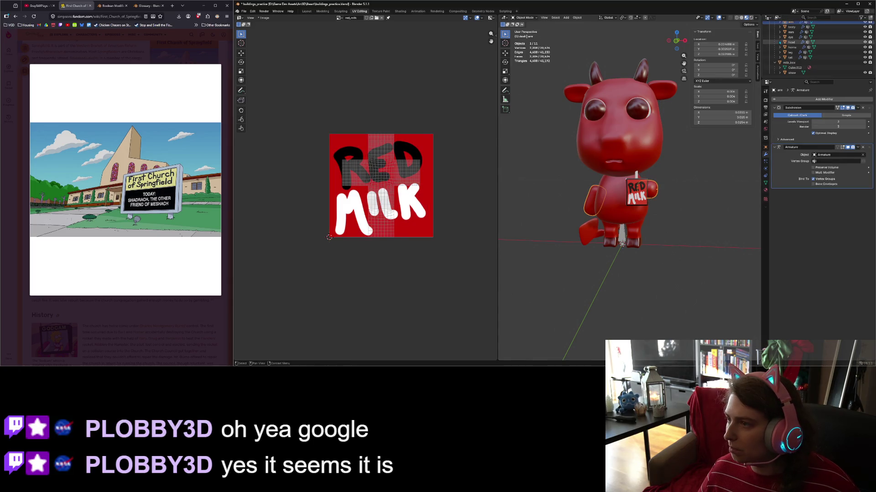
- Select the cow's Armature and switch the viewport to wireframe to reveal the bones
scroll(812, 50, up, 3)
click(789, 40)
middle_drag(627, 185, 629, 191)
scroll(799, 49, down, 3)
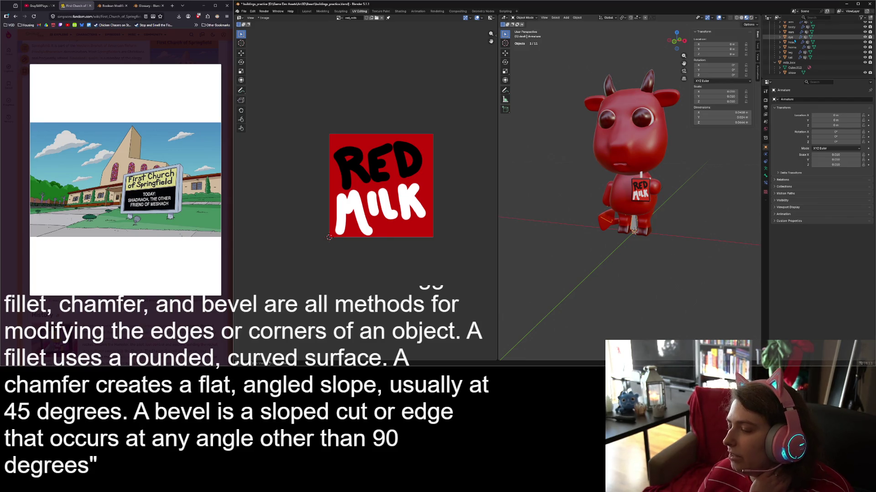
scroll(614, 171, up, 1)
middle_drag(674, 211, 621, 211)
scroll(620, 210, up, 3)
scroll(621, 210, up, 1)
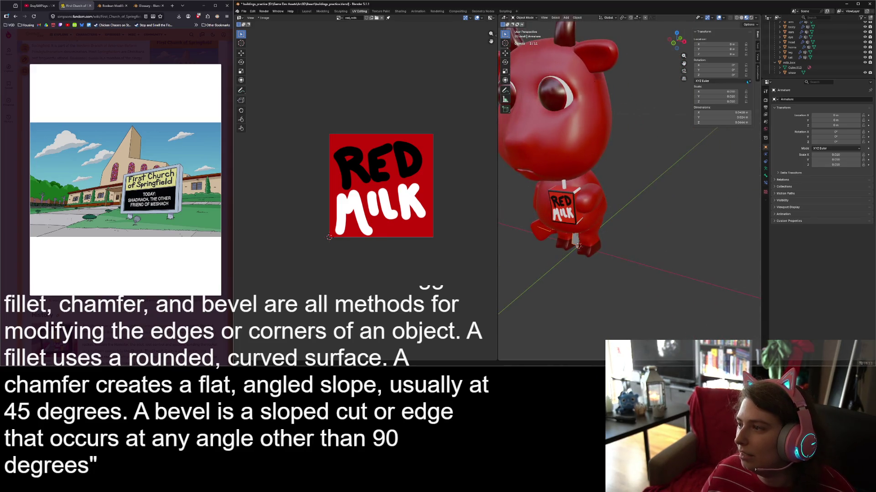
scroll(812, 50, up, 3)
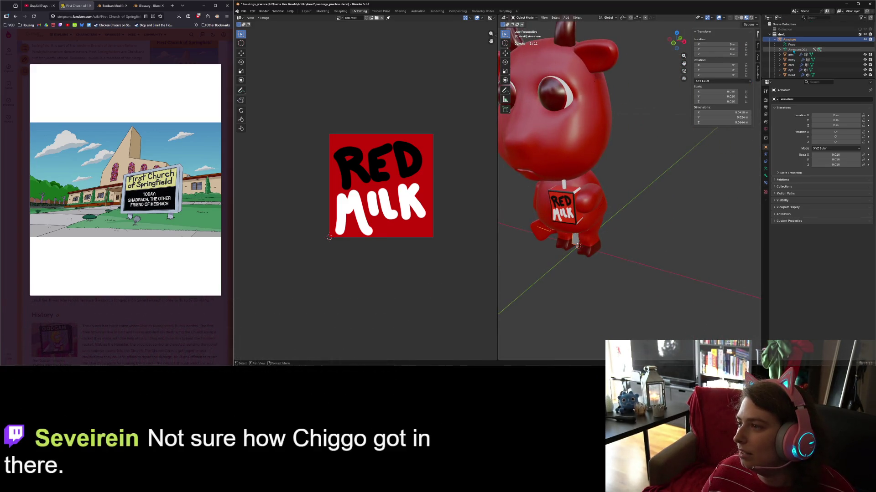
click(737, 18)
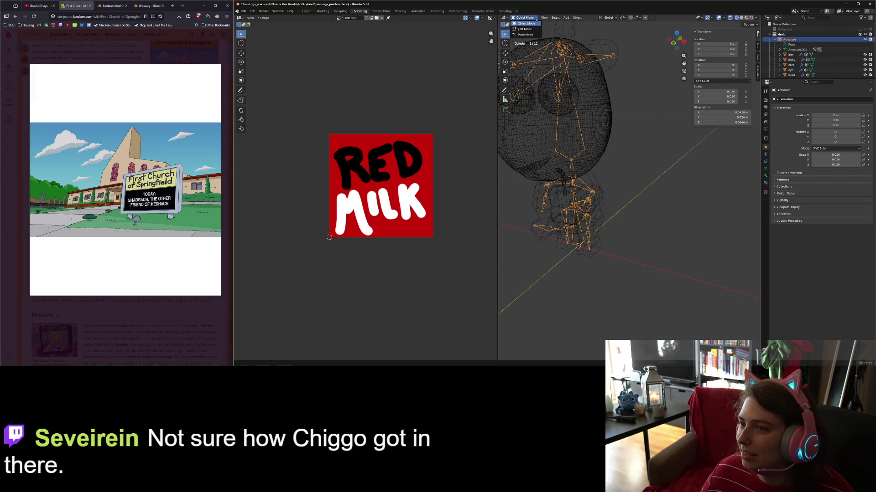
- In Pose Mode, rotate the upper left arm bone arm_up_l about its local X axis
key(ctrl+Tab)
mouse_move(607, 191)
middle_down()
mouse_move(643, 244)
mouse_move(612, 229)
middle_up()
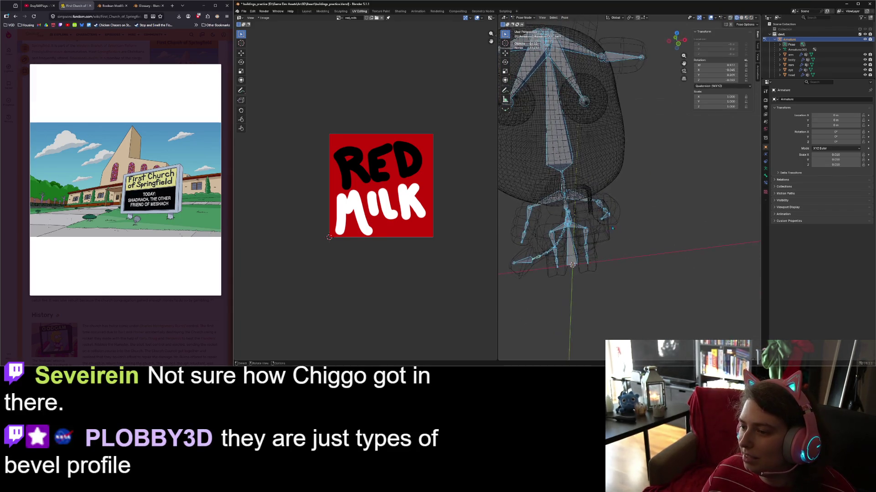
click(600, 205)
key(r)
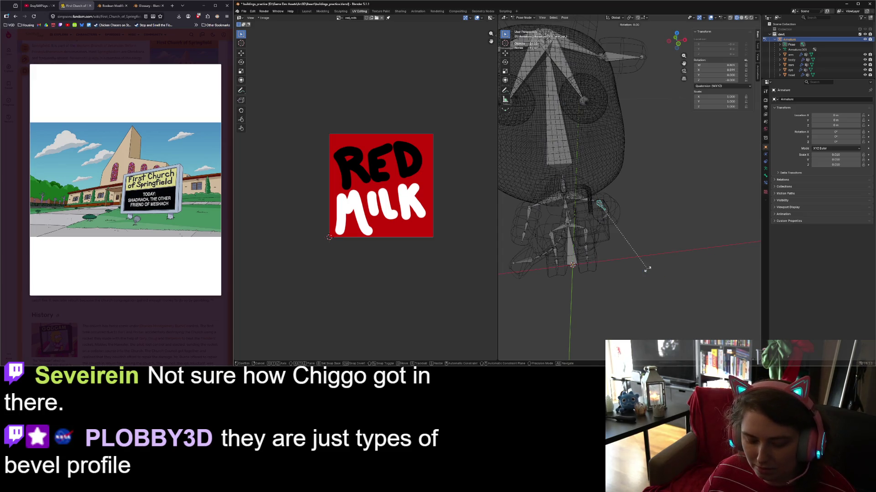
key(x)
key(x)
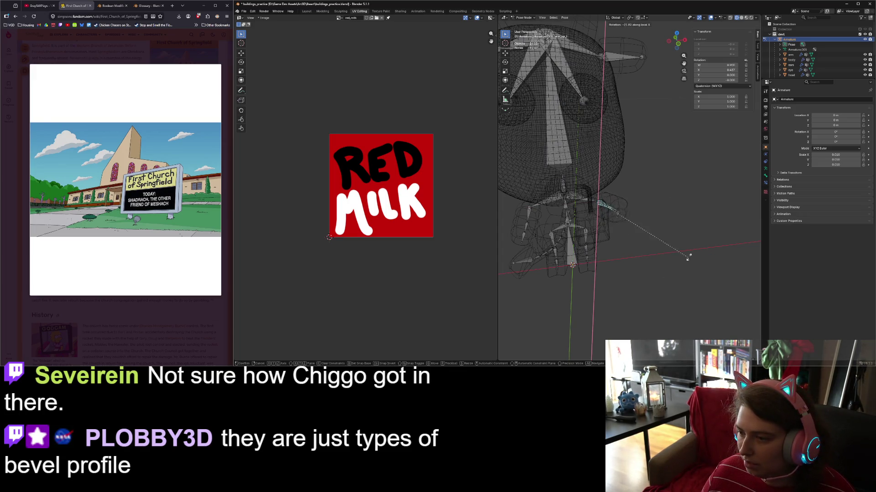
click(721, 232)
key(Tab)
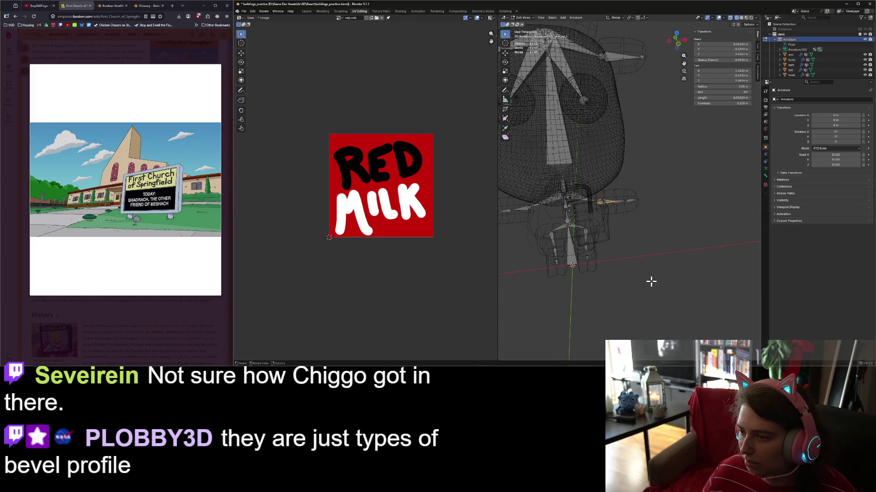
key(Tab)
- Return the armature to Object Mode and view the posed cow in Material Preview
click(523, 17)
click(524, 26)
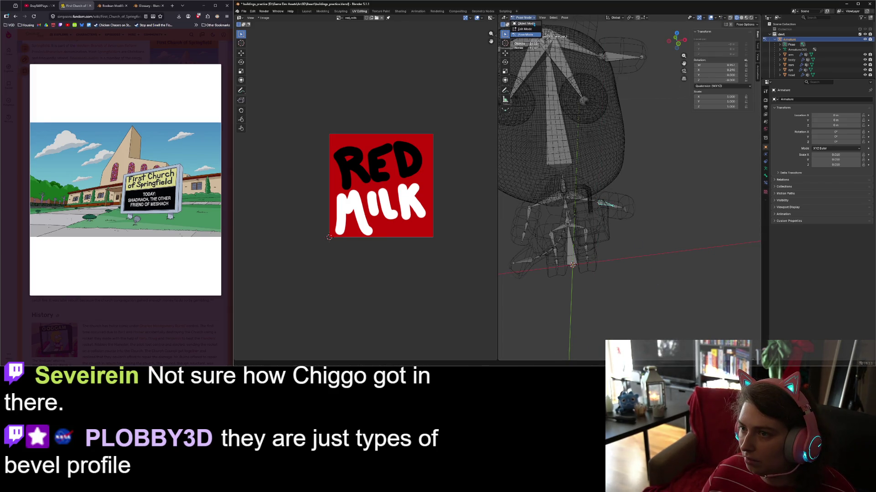
scroll(629, 191, down, 3)
click(747, 18)
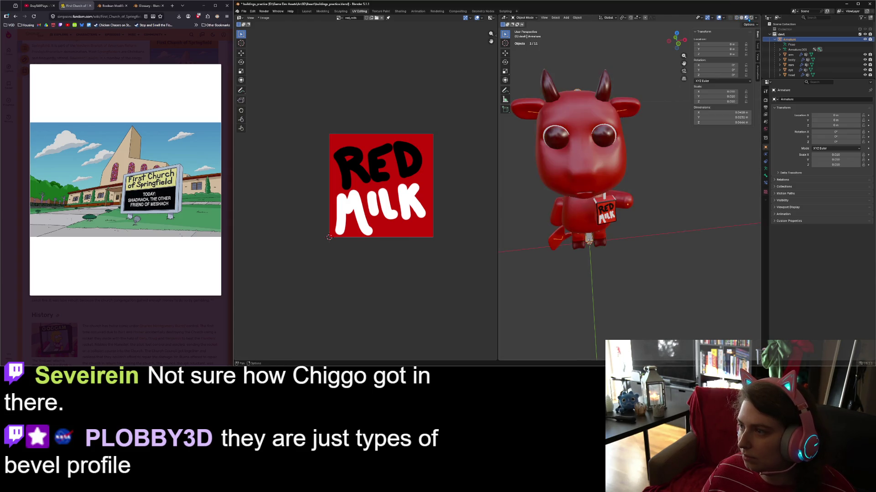
middle_drag(689, 251, 735, 172)
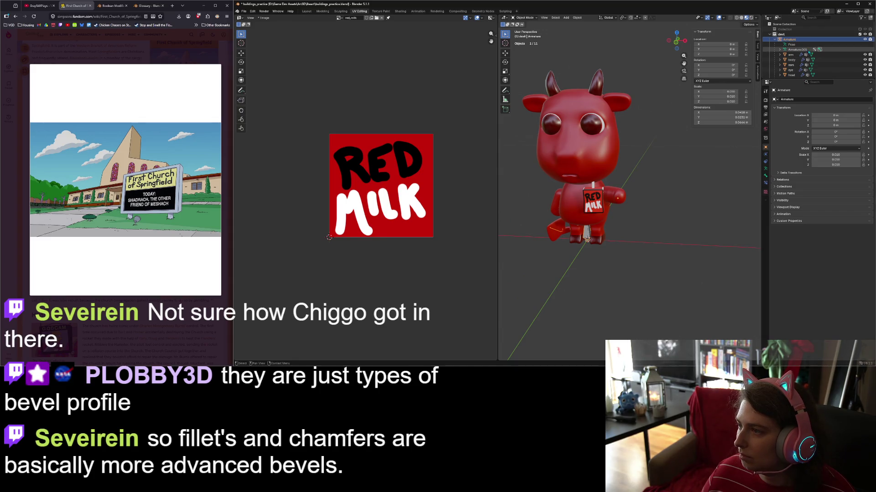
scroll(790, 70, down, 3)
- In front view, shift milk_box, rotate it 27.8° about Z, and move it again
click(789, 62)
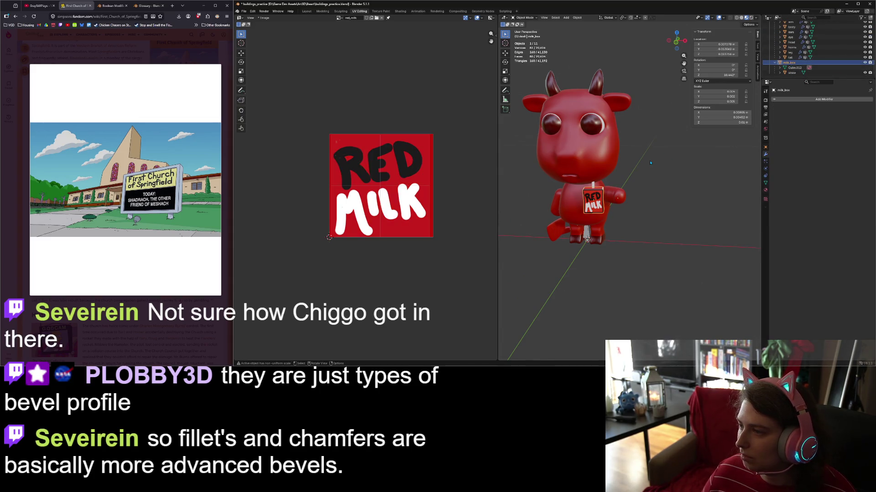
key(KP_1)
key(g)
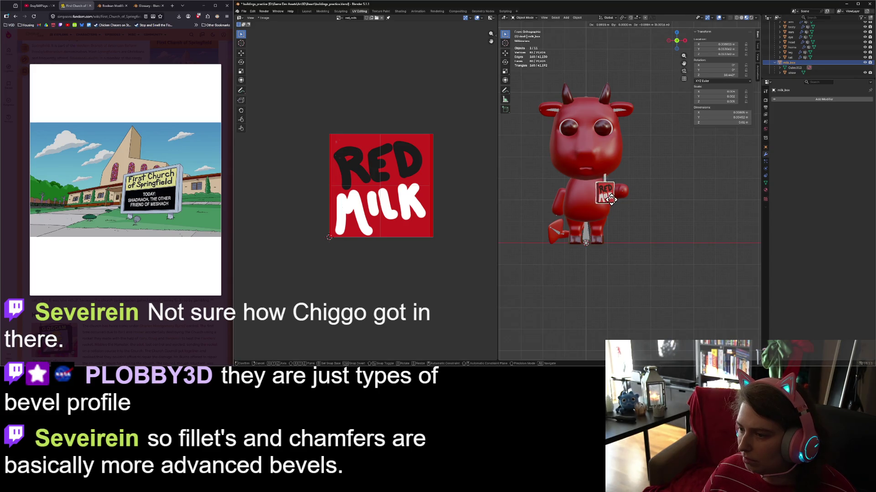
click(616, 200)
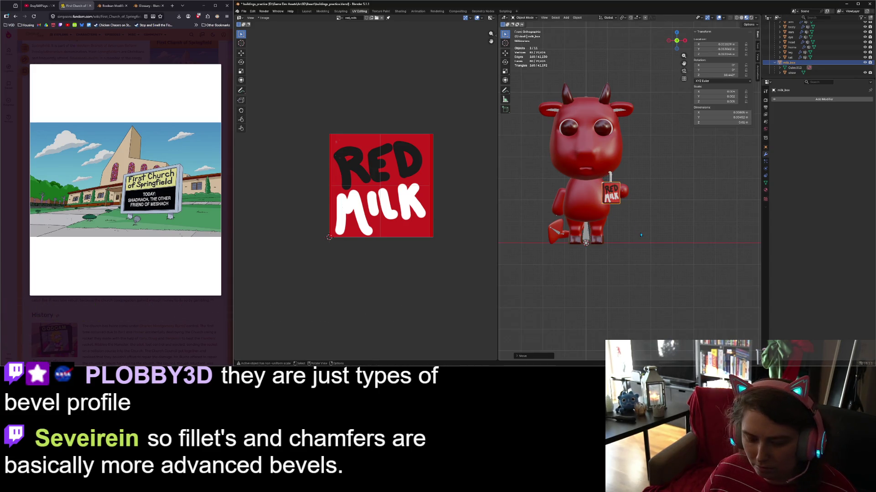
key(r)
key(x)
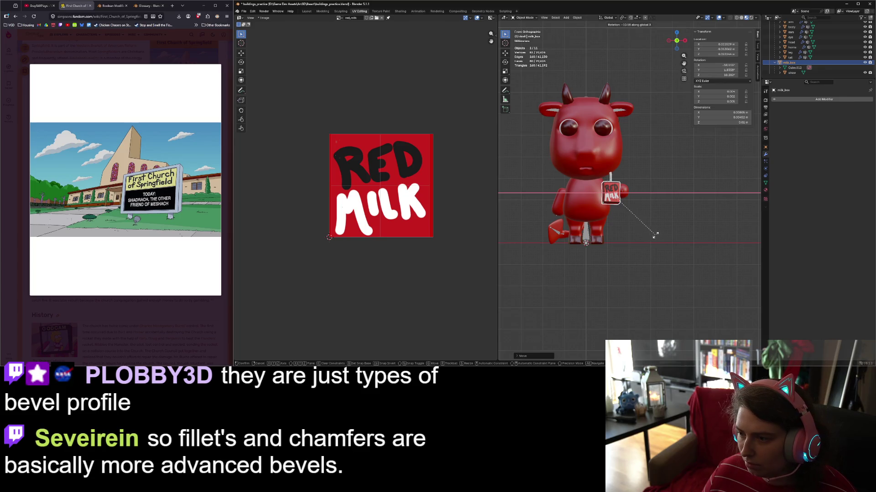
key(z)
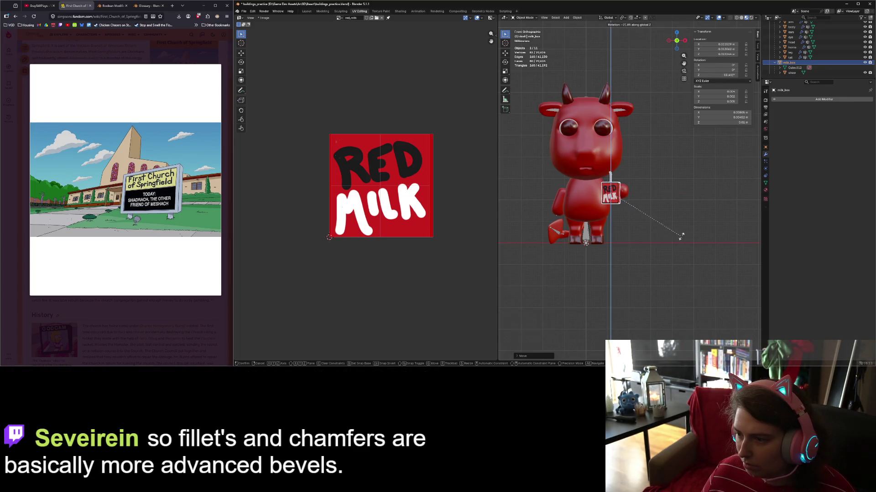
click(625, 234)
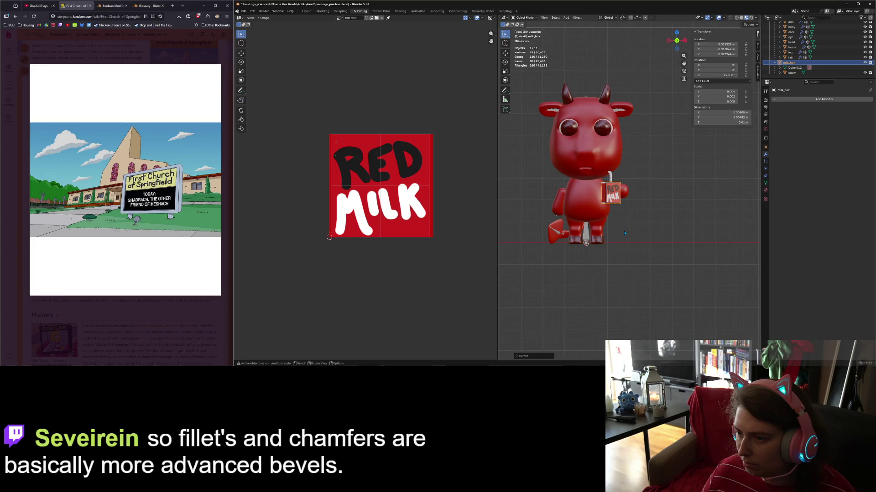
key(g)
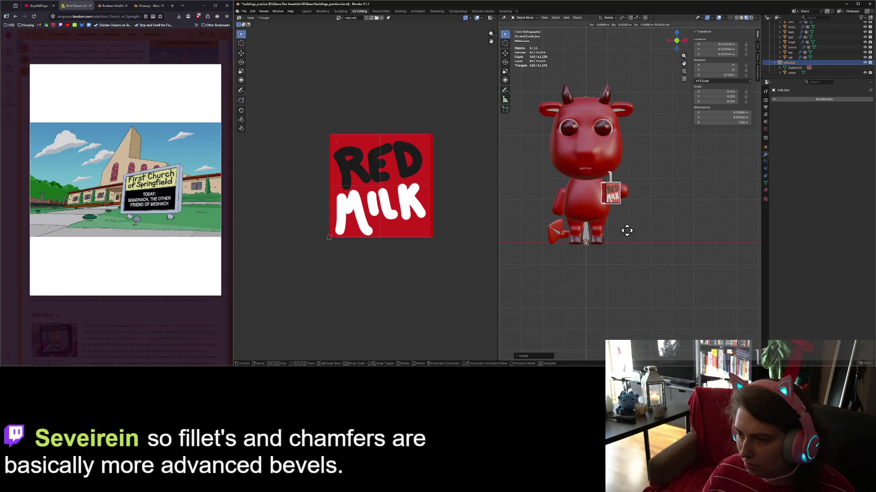
click(630, 231)
- Nudge the carton in the right-side view, then return to front view and select the straw
key(KP_3)
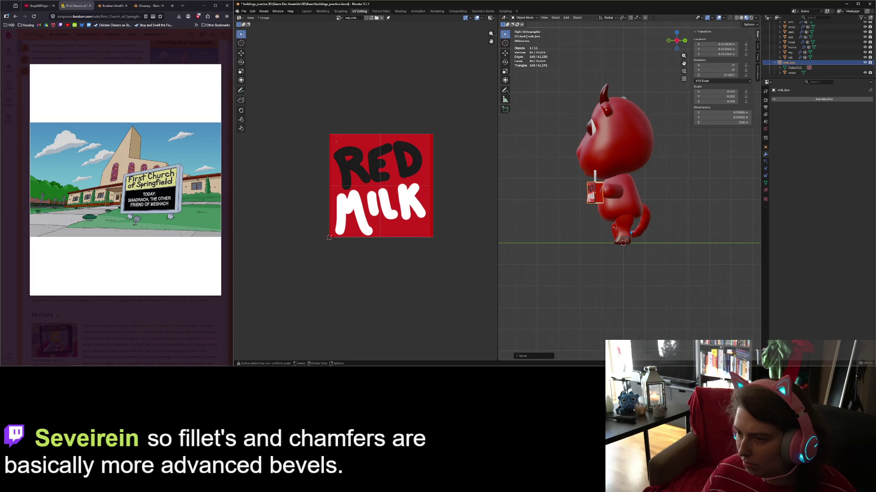
key(g)
click(635, 232)
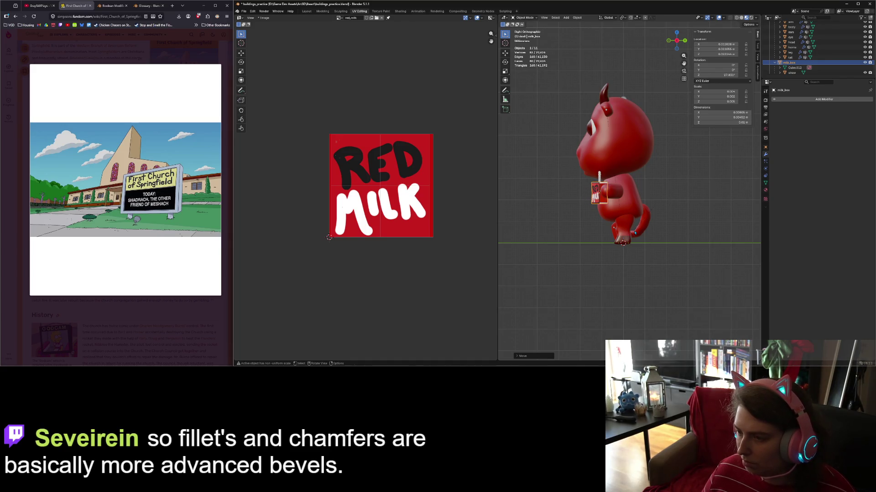
key(KP_1)
scroll(634, 232, up, 6)
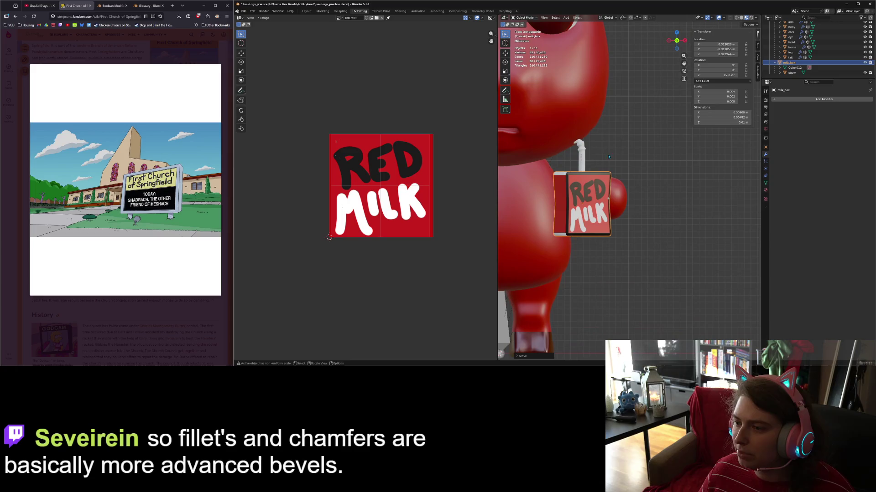
click(792, 73)
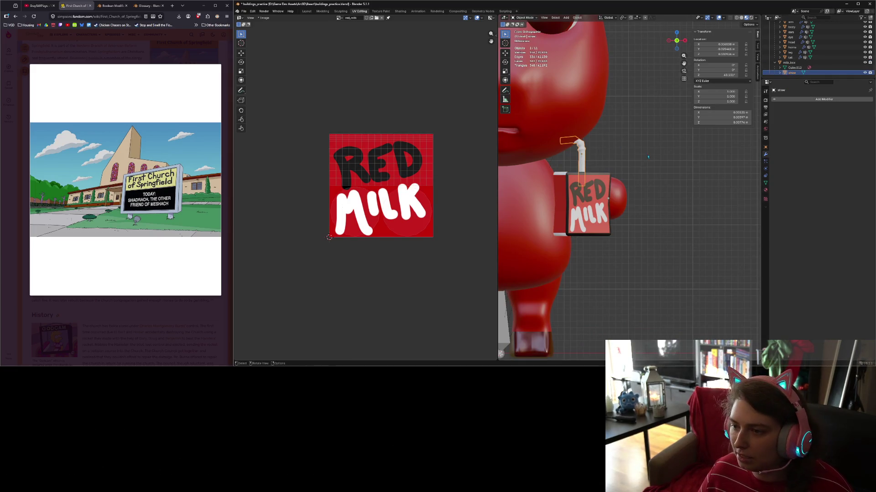
- Rotate the straw about the Z axis so it stands upright, then deselect it
scroll(576, 155, down, 4)
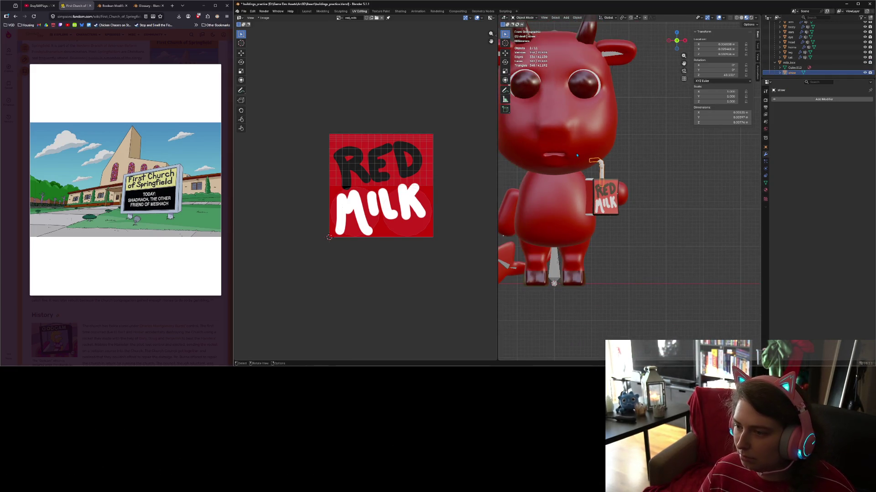
shift+middle_drag(576, 155, 610, 178)
key(r)
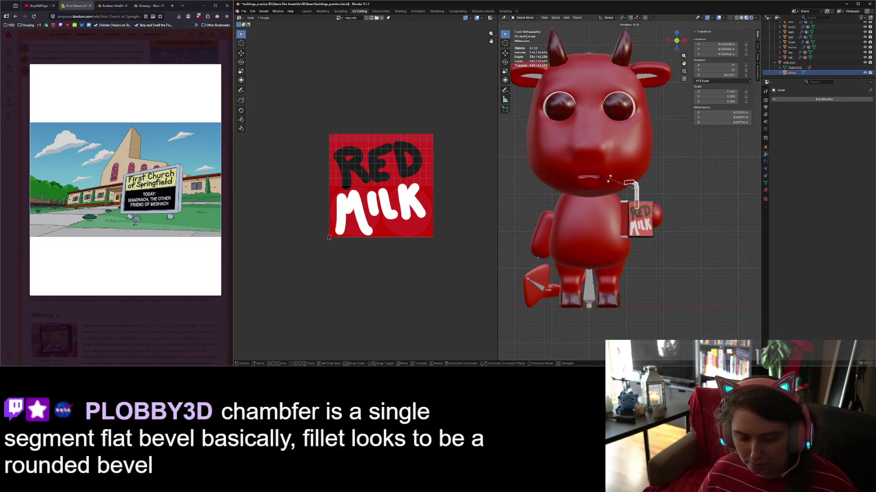
key(z)
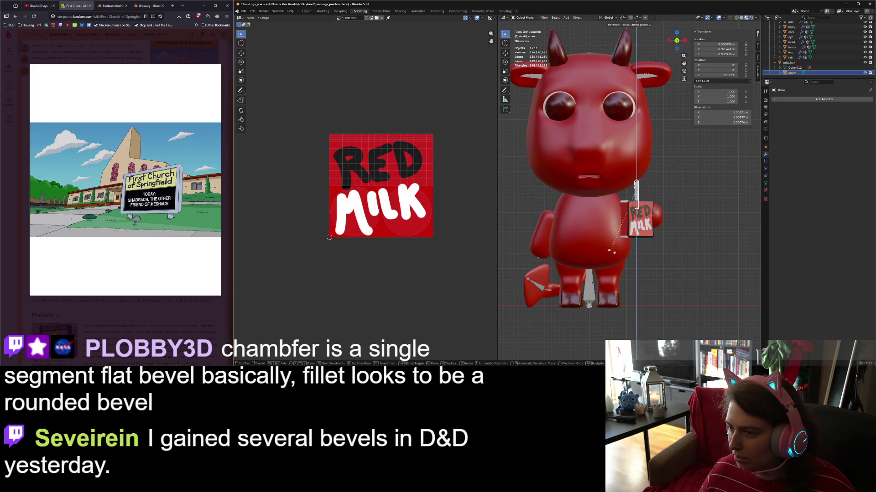
click(673, 252)
click(676, 266)
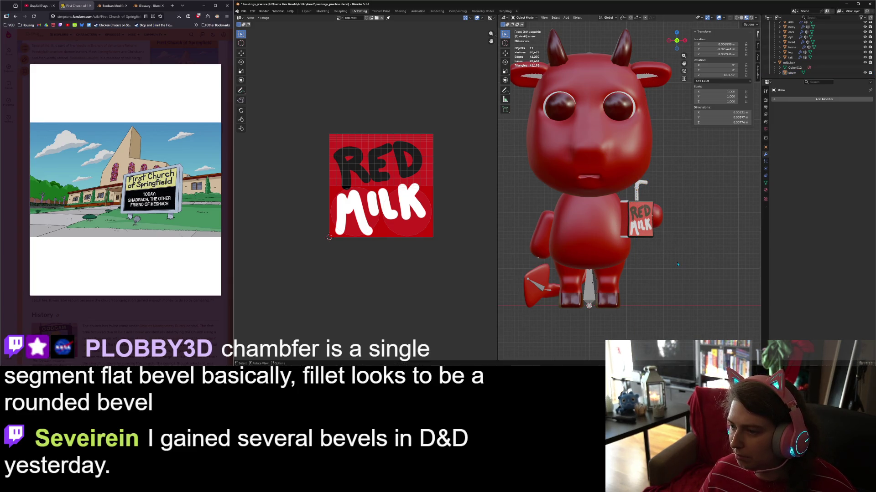
middle_drag(677, 265, 614, 262)
- Rotate the milk carton about Z and move it right beside the devil's arm
click(610, 213)
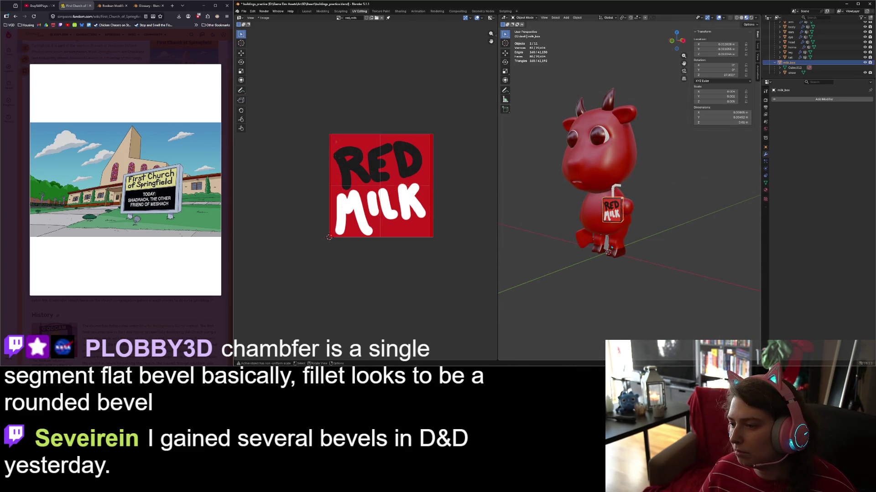
key(r)
key(z)
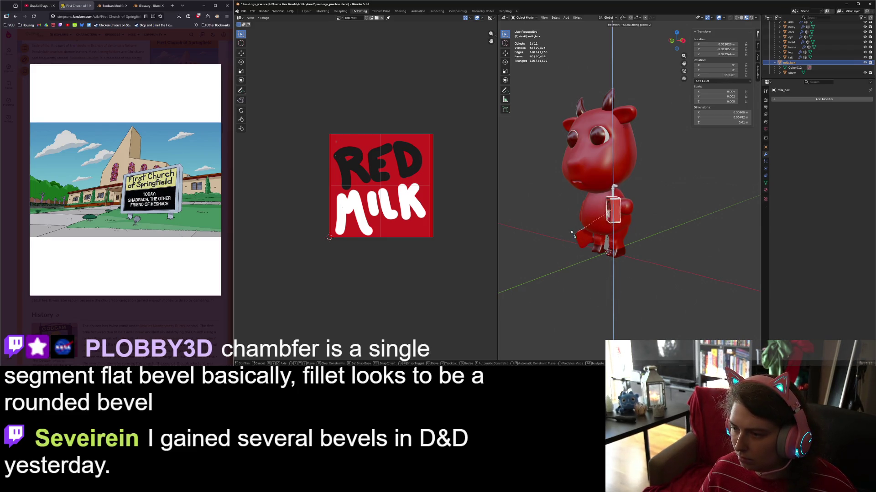
click(607, 274)
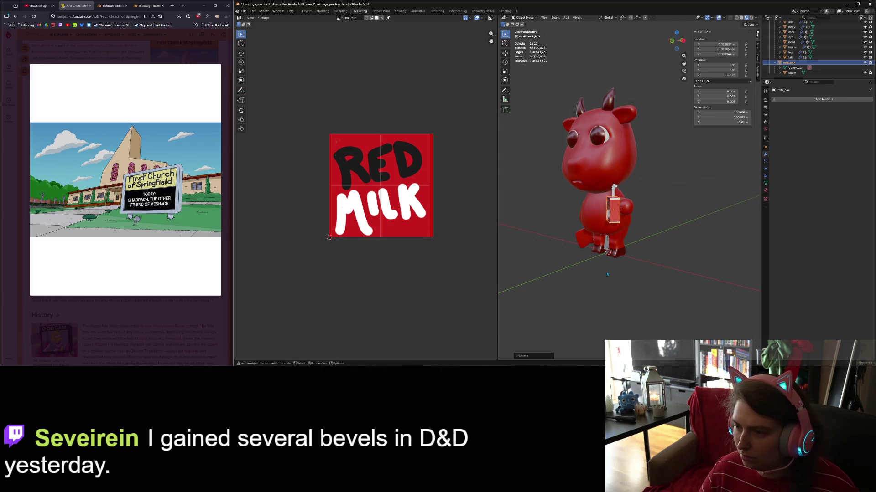
key(KP_1)
click(636, 206)
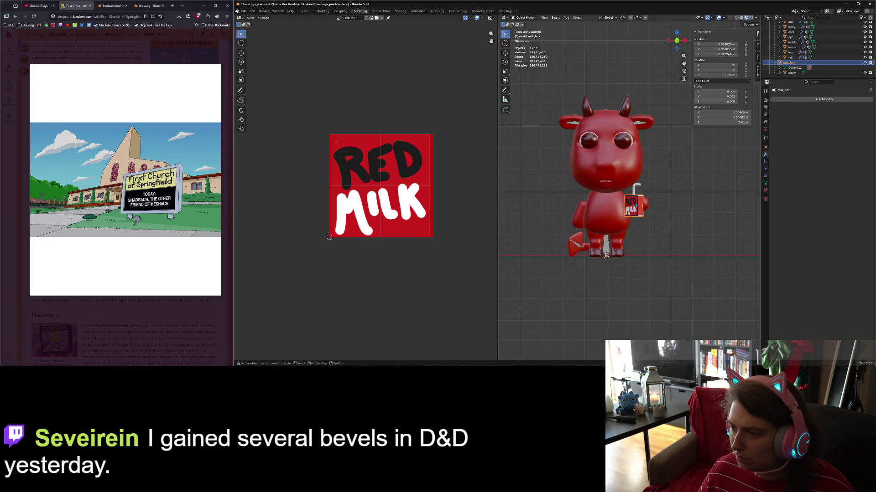
mouse_move(635, 206)
mouse_down()
mouse_move(623, 203)
mouse_move(643, 206)
mouse_up()
- Rotate the straw about Z again to line up with the carton, then deselect all
key(KP_3)
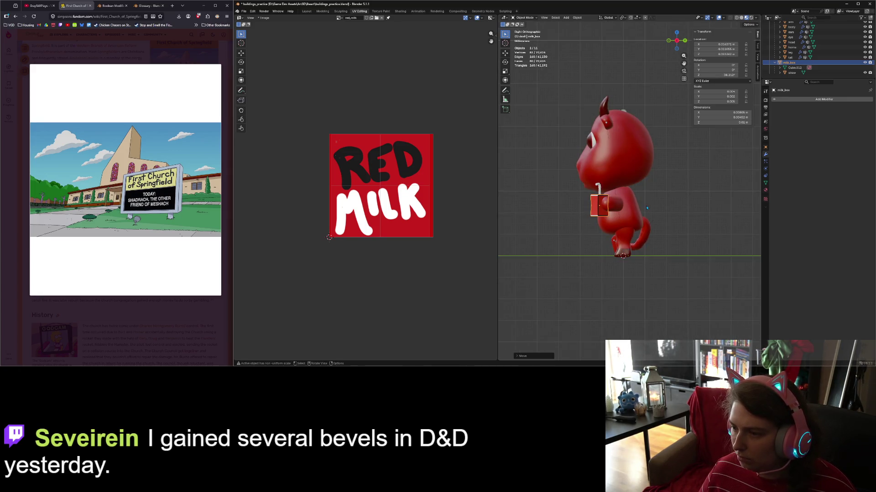
middle_drag(617, 232, 655, 201)
key(KP_1)
scroll(655, 201, up, 3)
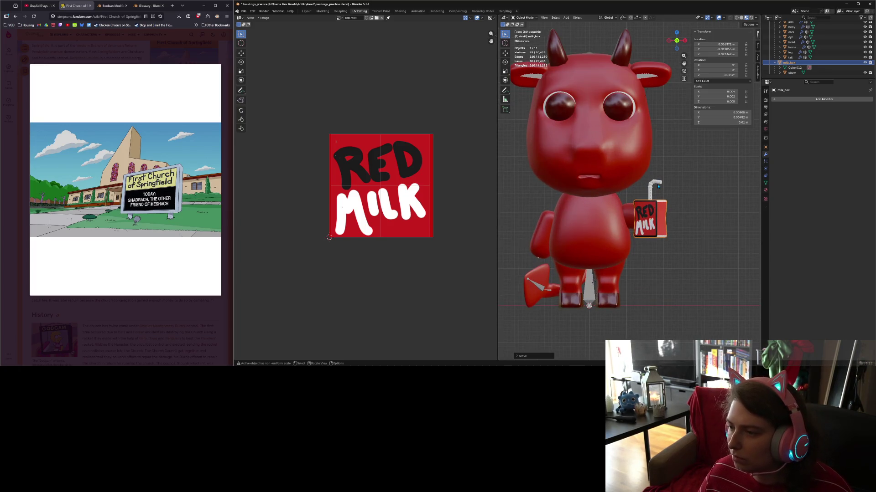
click(658, 186)
key(r)
key(z)
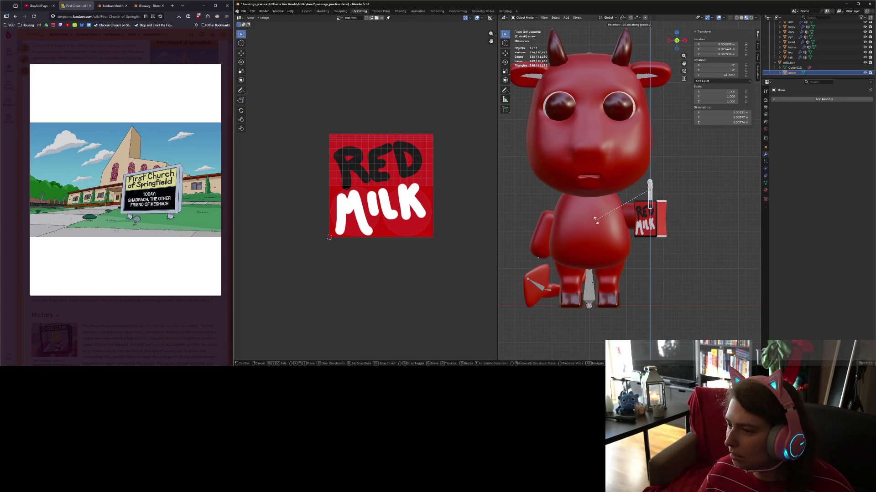
click(644, 141)
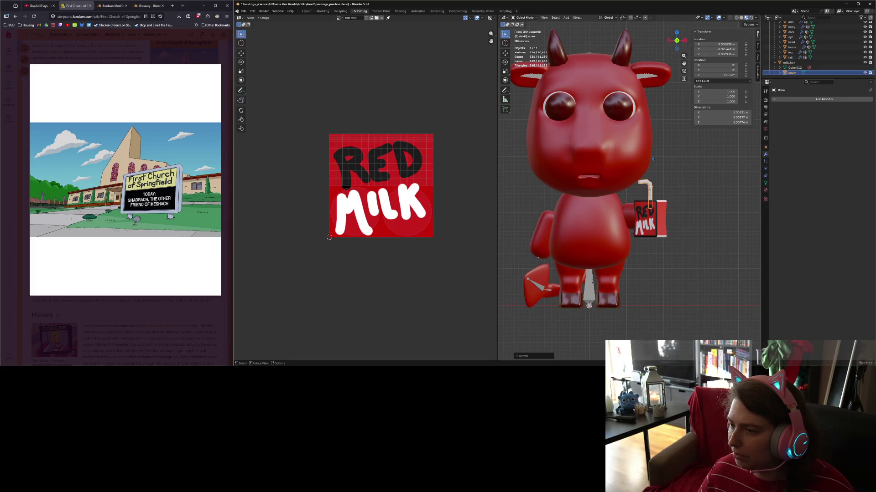
key(alt+a)
mouse_move(644, 141)
middle_down()
mouse_move(655, 273)
mouse_move(702, 255)
middle_up()
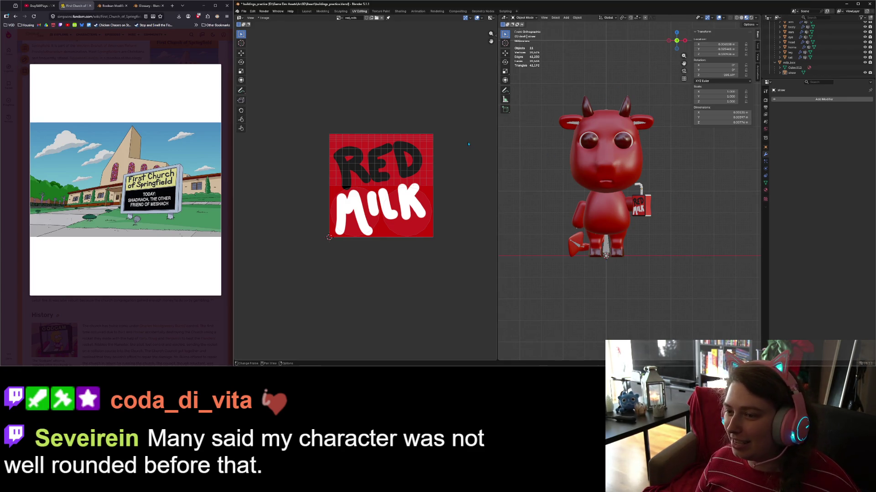
- Drag the UV Editor / 3D Viewport border far left so the viewport takes most of the screen
drag(496, 141, 297, 142)
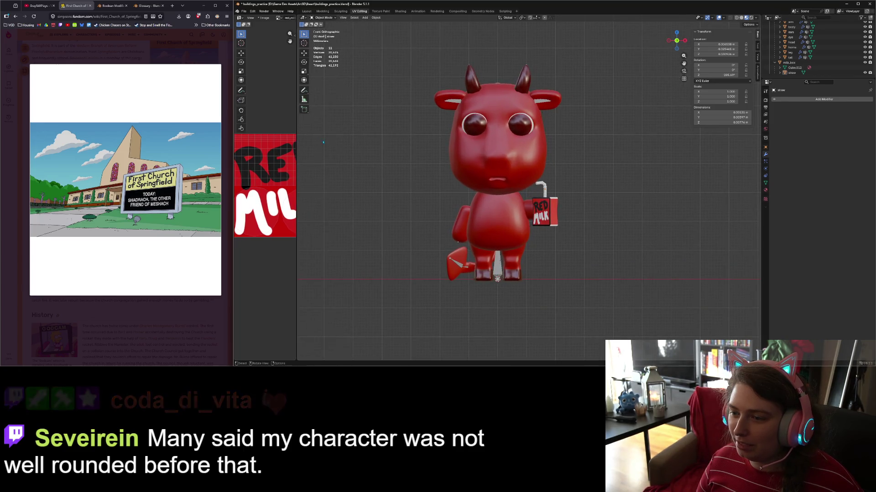
- In the Modeling workspace, frame the devil's Armature front-on in Material Preview shading
click(323, 11)
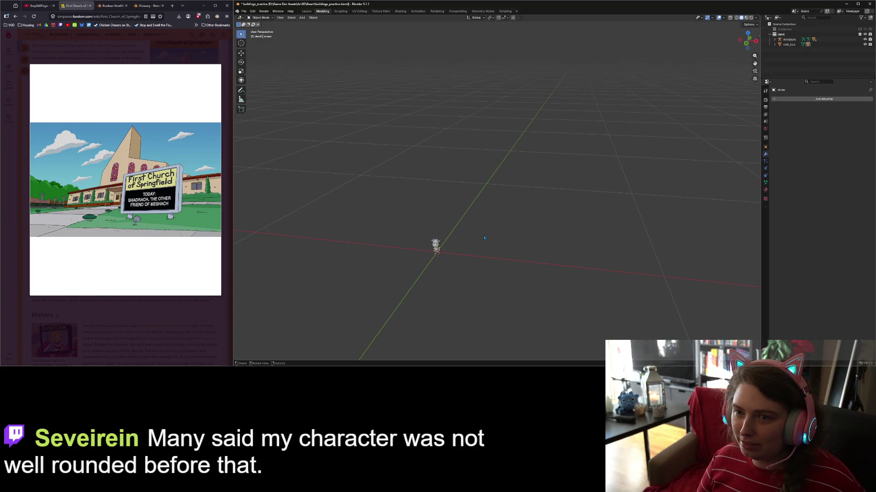
click(790, 39)
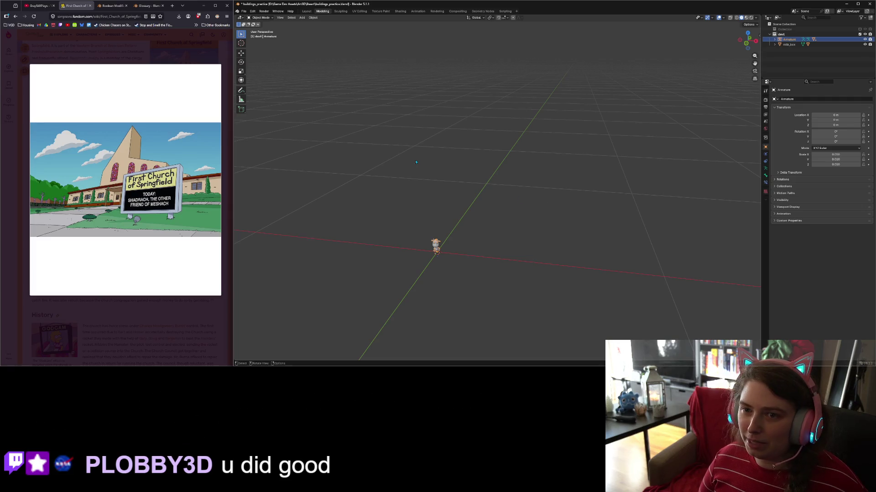
key(KP_Decimal)
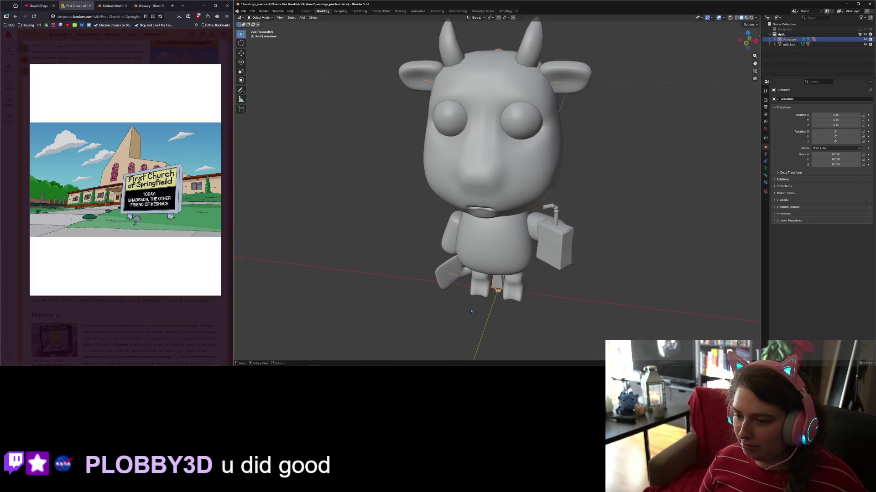
scroll(493, 273, down, 3)
mouse_move(493, 273)
middle_down()
mouse_move(504, 278)
mouse_move(634, 111)
middle_up()
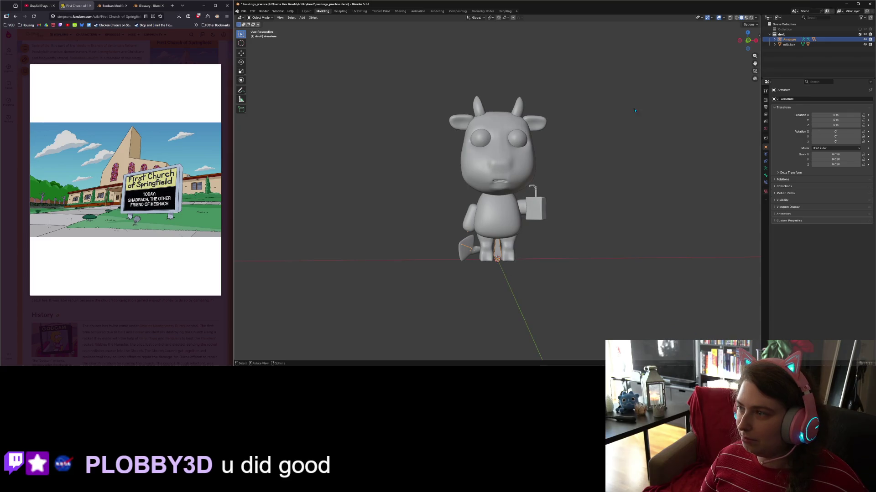
click(746, 18)
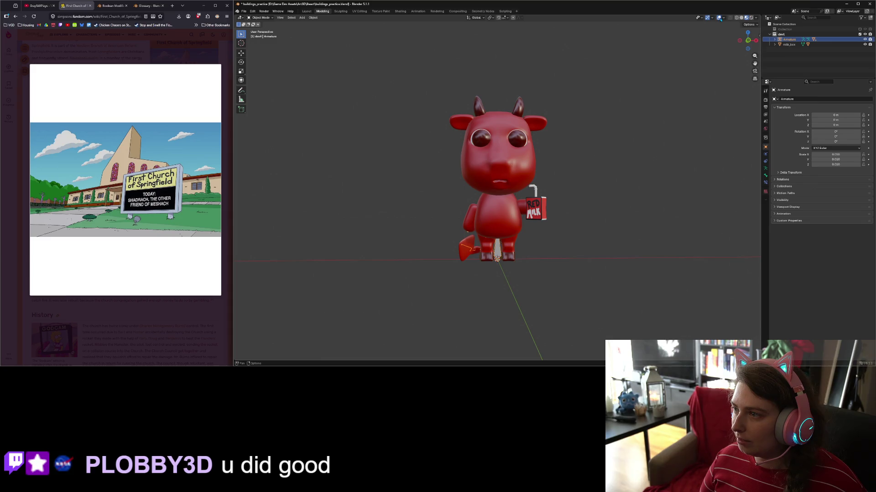
- Uncheck Bones in the viewport overlays and re-enable the church collection
click(727, 18)
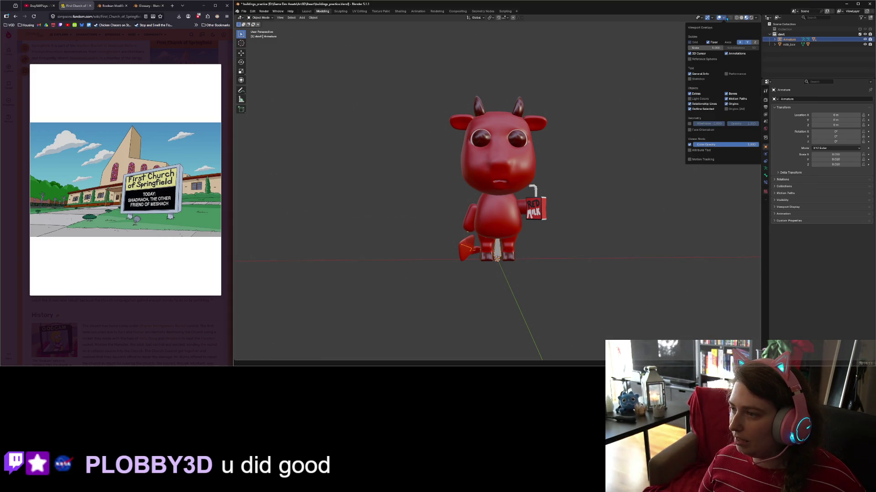
click(734, 94)
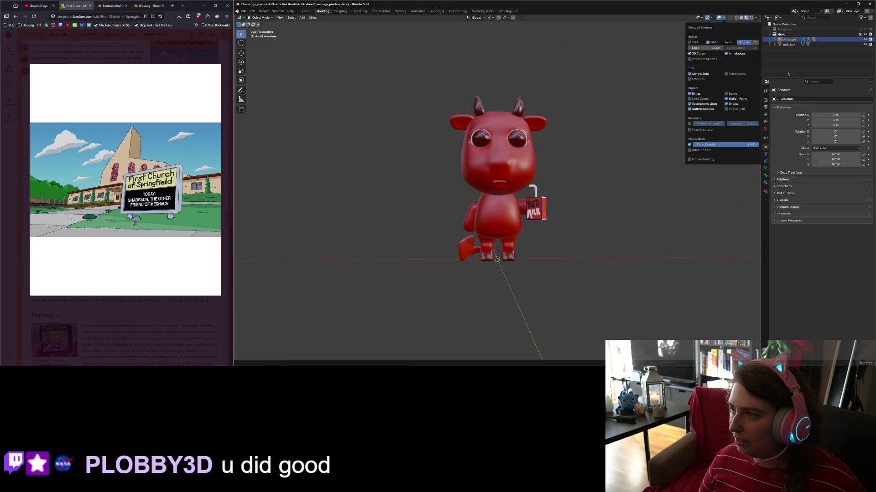
click(859, 29)
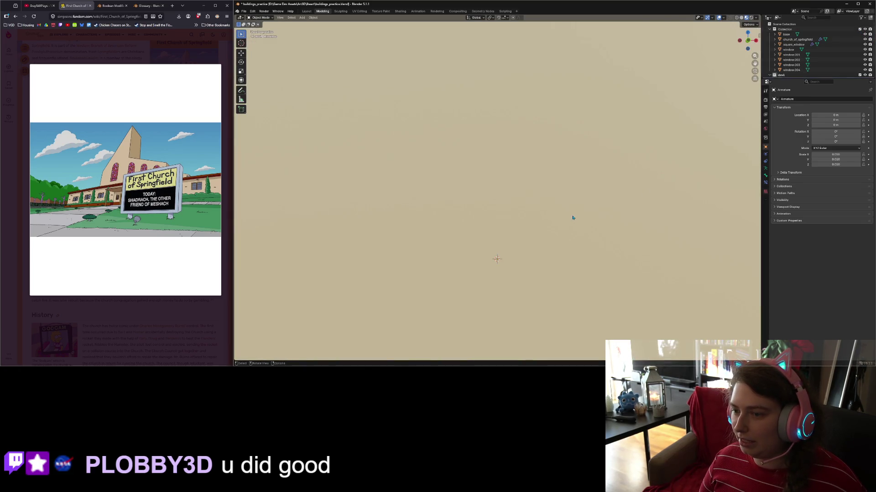
- Select the stray side window on the church and hide it in the outliner
scroll(572, 217, down, 10)
middle_drag(593, 174, 612, 144)
click(606, 145)
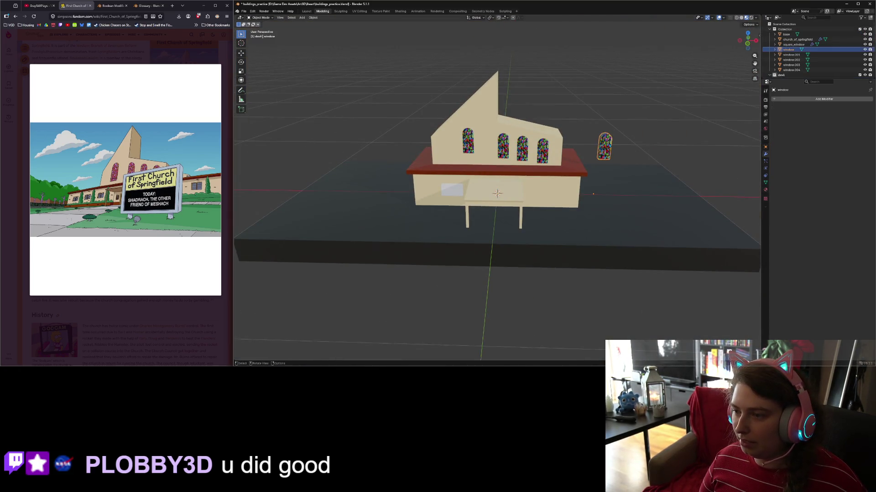
click(865, 50)
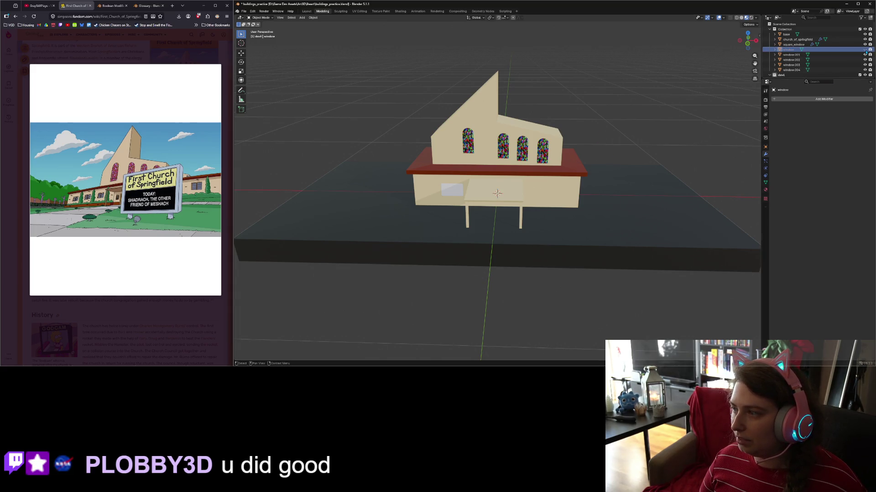
middle_drag(593, 191, 602, 169)
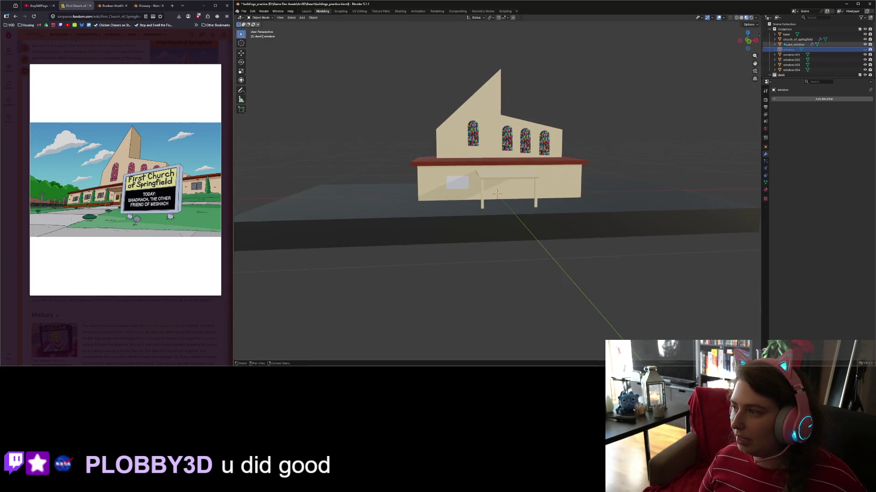
scroll(816, 50, down, 2)
- Select the devil's armature and milk box and move them along Y twice toward the awning
click(789, 68)
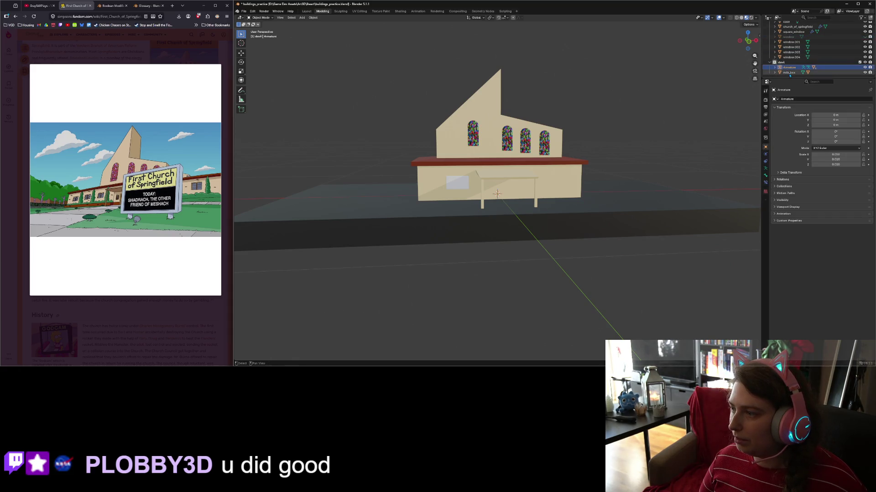
middle_drag(547, 193, 553, 190)
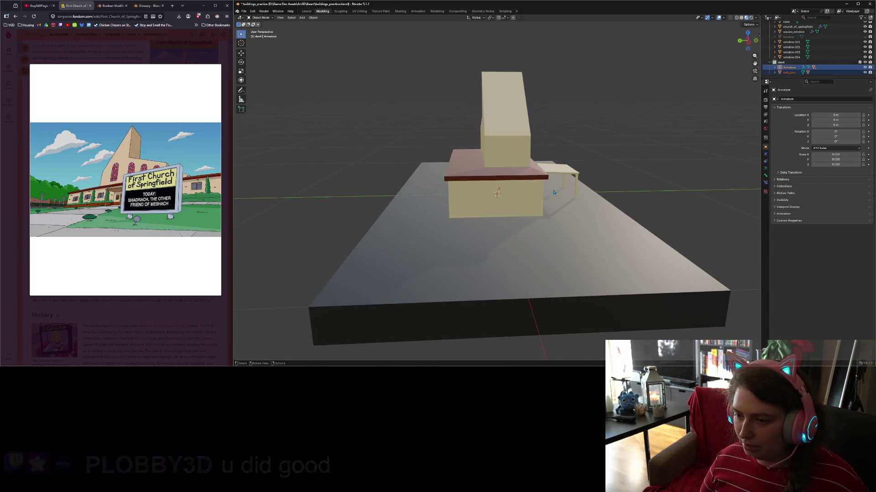
key(g)
key(y)
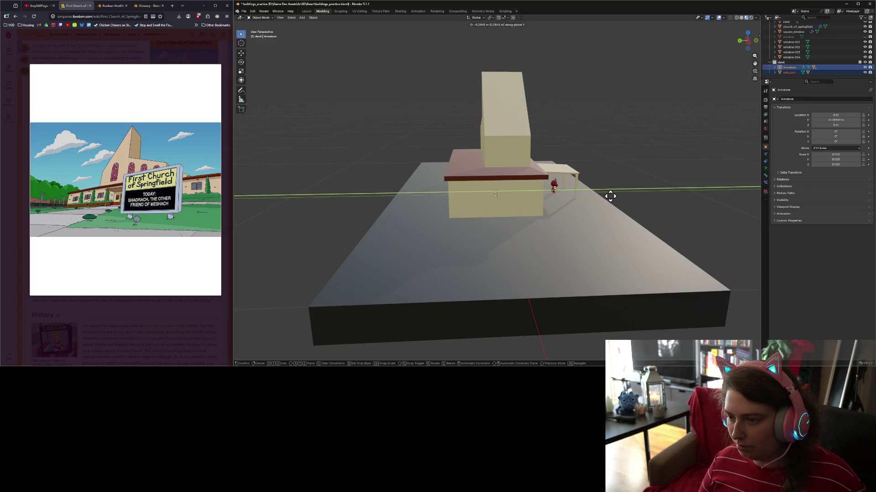
click(611, 195)
mouse_move(611, 195)
middle_down()
mouse_move(551, 201)
mouse_move(581, 196)
middle_up()
key(g)
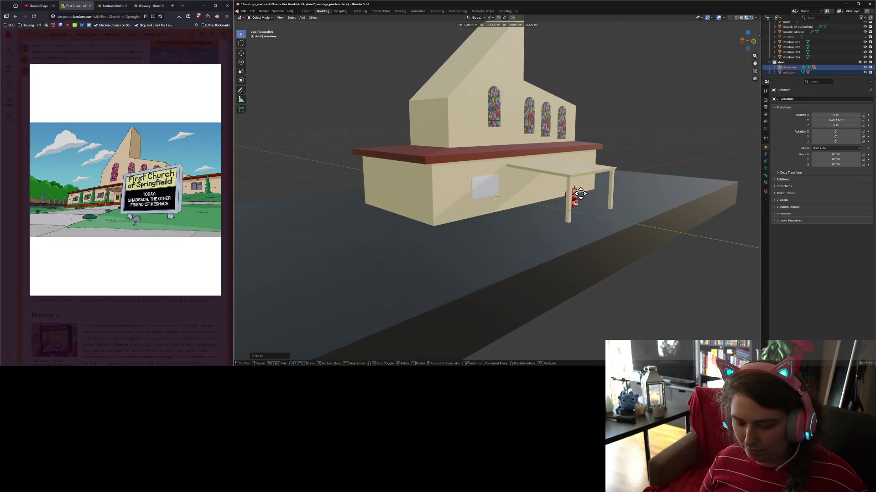
key(y)
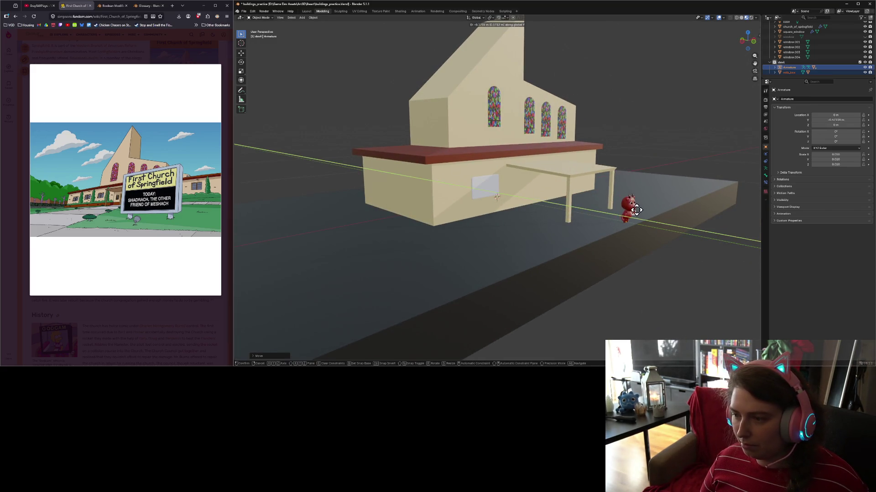
click(629, 210)
middle_drag(629, 210, 628, 239)
- In Right Ortho view, move the devil's Armature along the Y axis
key(KP_1)
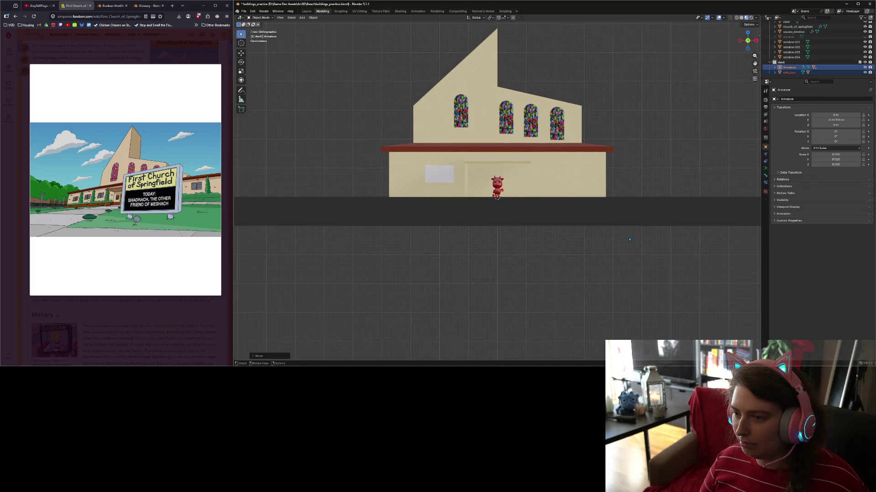
scroll(621, 225, up, 5)
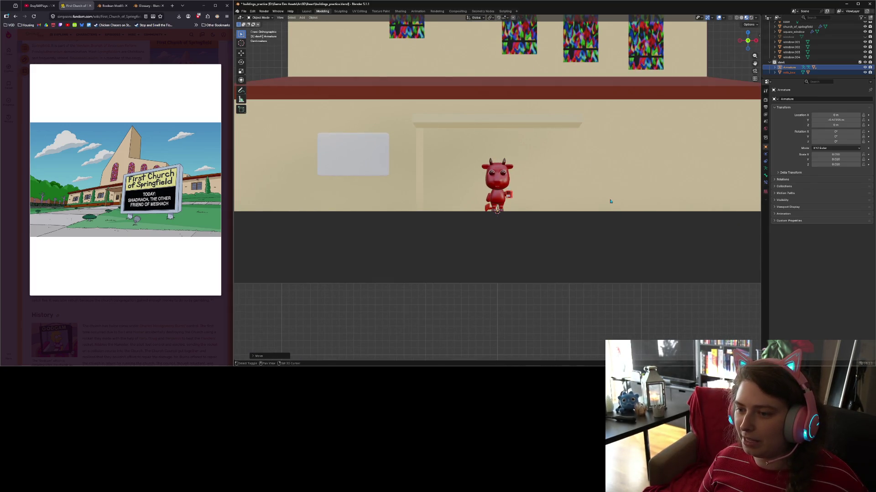
mouse_move(609, 200)
shift+middle_down()
mouse_move(606, 258)
mouse_move(647, 260)
shift+middle_up()
scroll(606, 259, down, 2)
key(KP_1)
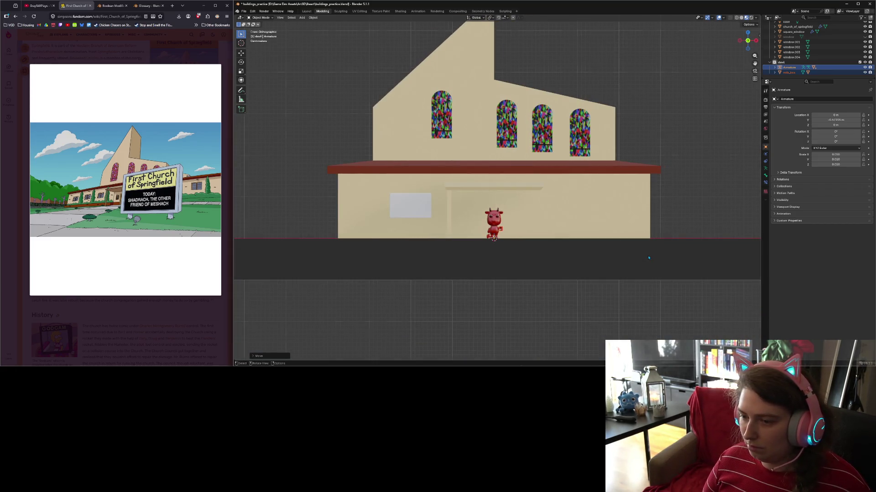
key(KP_3)
key(g)
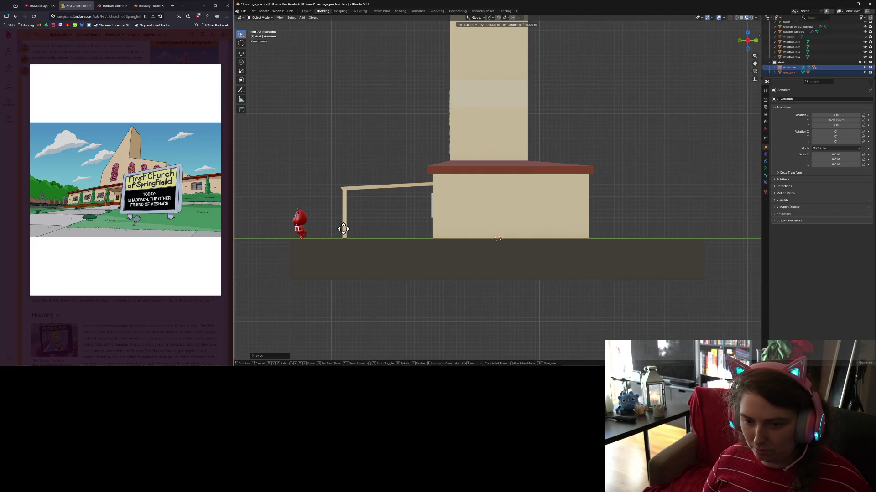
key(y)
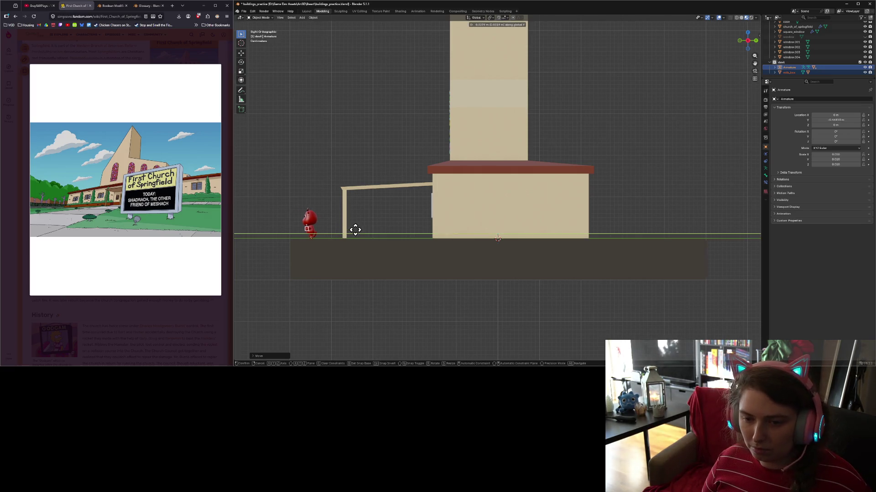
click(365, 231)
- Move the devil along Y again to stand under the awning, then select square_window
scroll(382, 290, down, 1)
scroll(380, 287, up, 3)
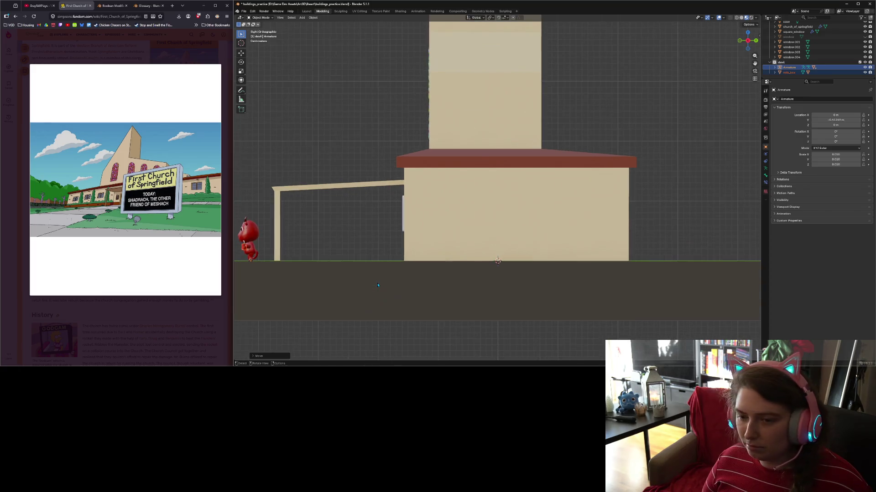
key(g)
key(y)
click(431, 280)
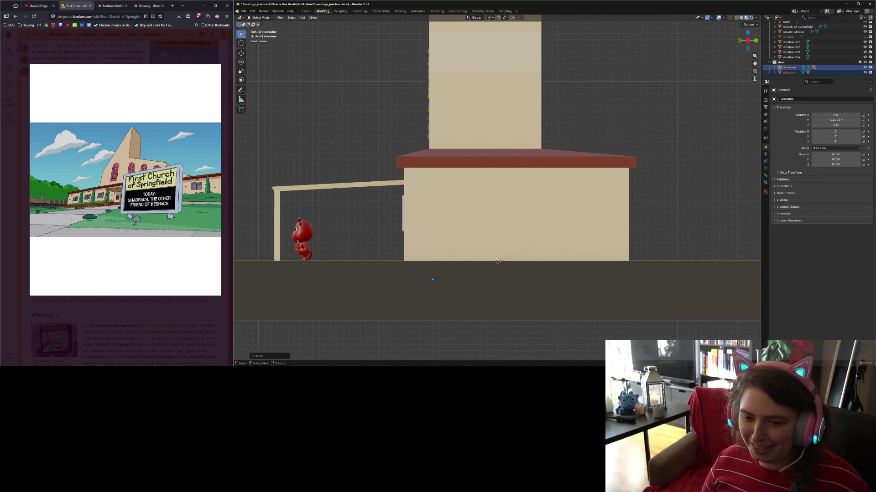
key(KP_1)
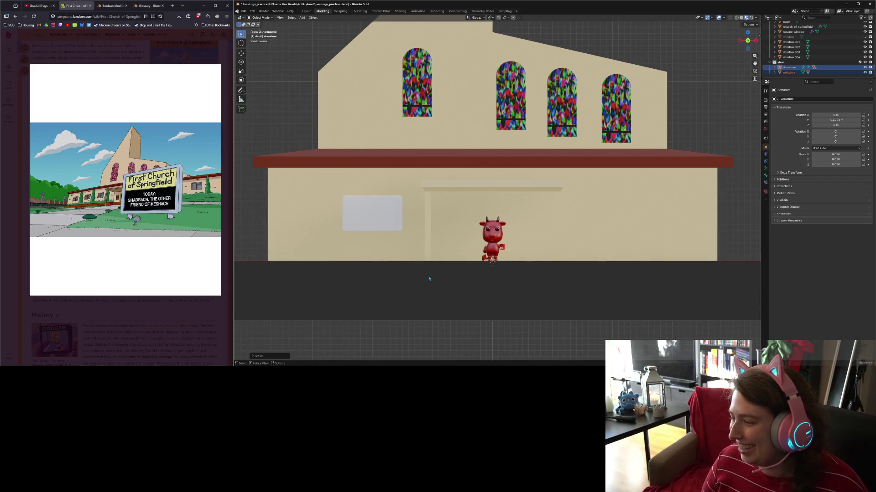
scroll(457, 293, down, 1)
scroll(459, 293, up, 2)
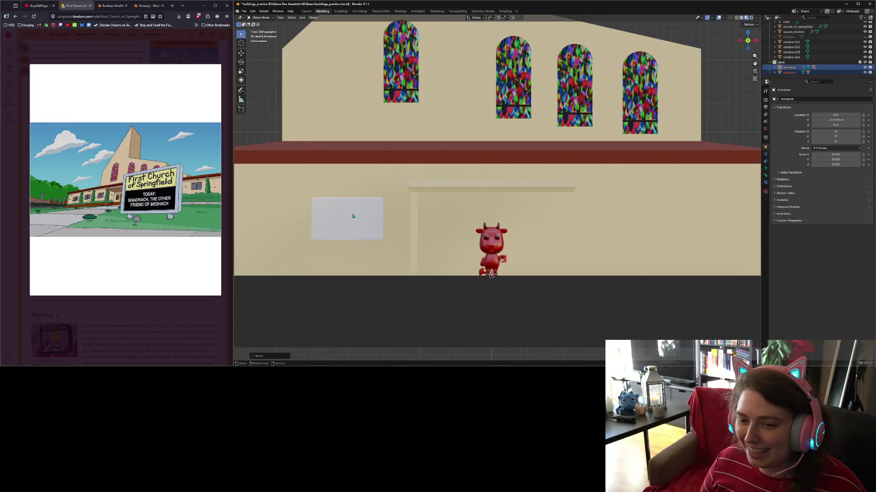
click(354, 217)
- Hide square_window and frame the church in an angled perspective view
click(864, 32)
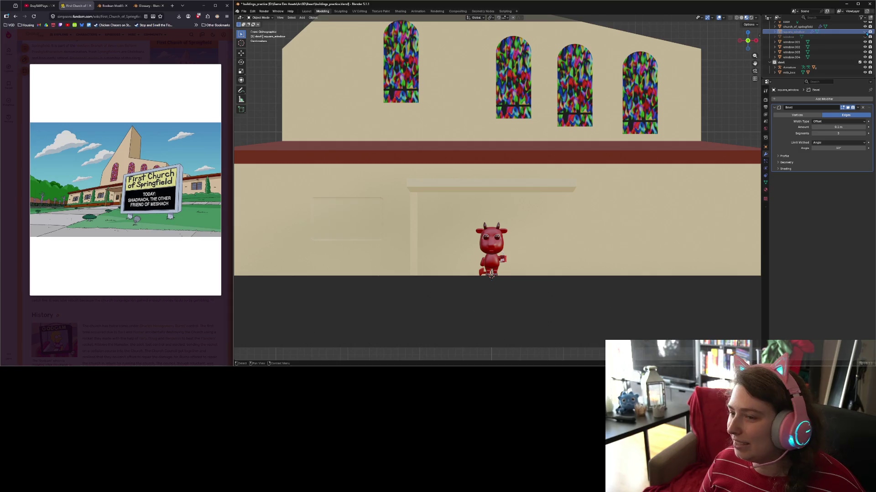
scroll(729, 166, down, 3)
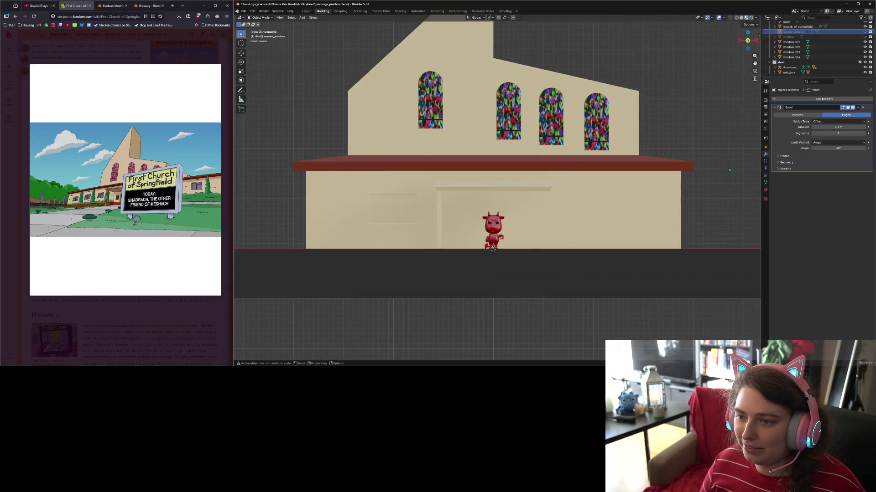
scroll(648, 205, up, 2)
scroll(648, 206, down, 1)
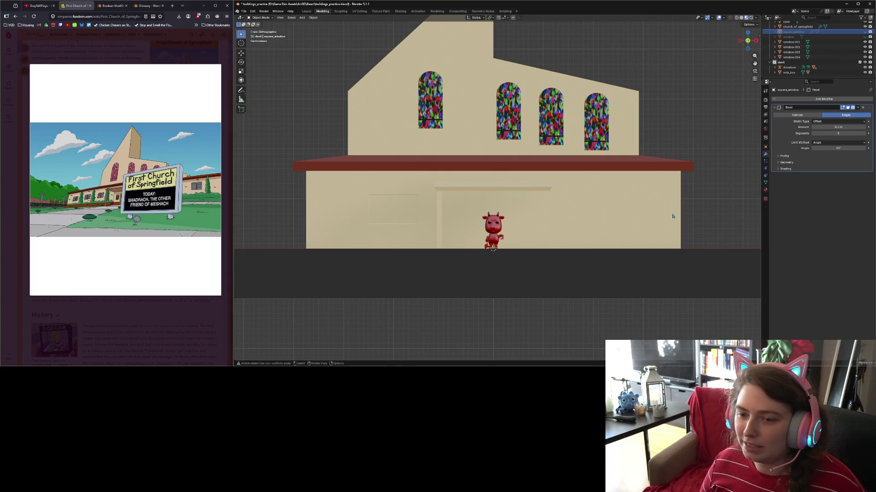
scroll(649, 208, up, 1)
mouse_move(649, 208)
middle_down()
mouse_move(632, 212)
mouse_move(646, 201)
middle_up()
scroll(641, 212, down, 3)
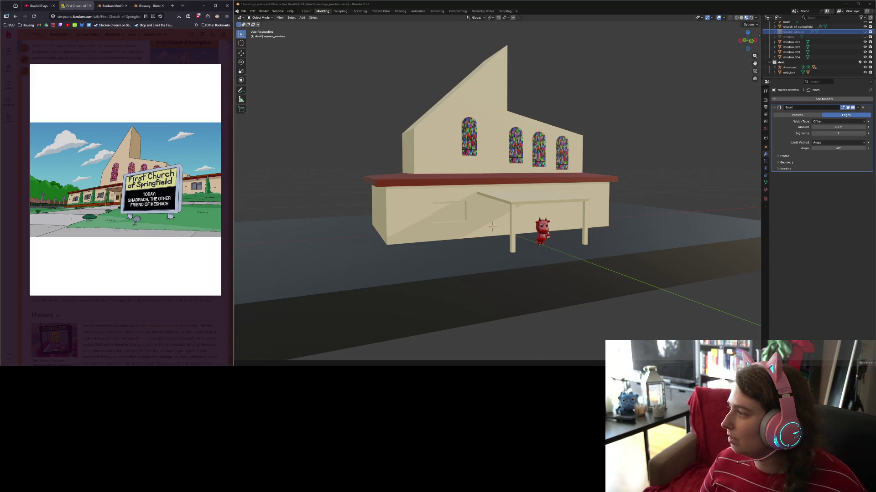
- Snip the whole church with the devil using Win+Shift+S, then orbit down to the devil
key(super+shift+s)
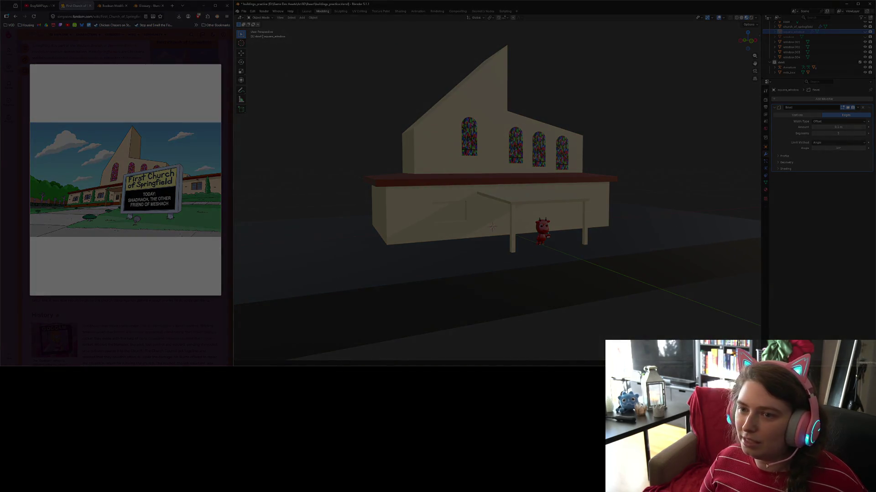
mouse_move(331, 27)
mouse_down()
mouse_move(649, 268)
mouse_move(694, 289)
mouse_up()
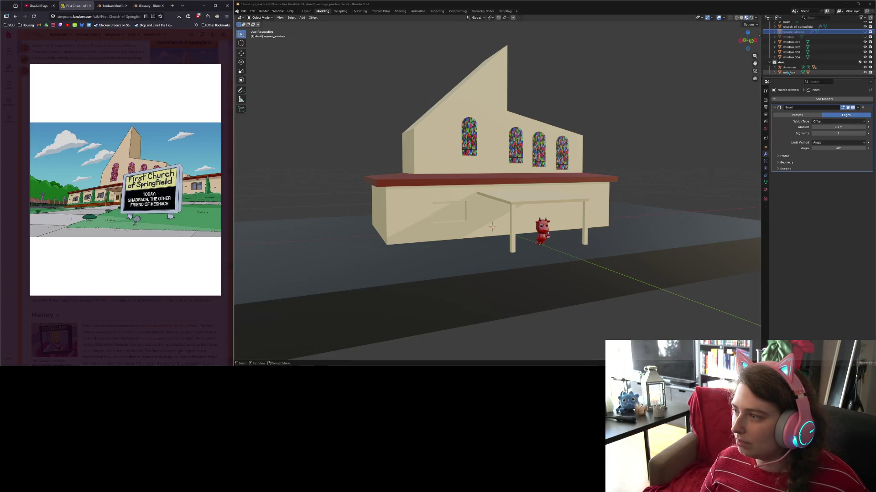
click(789, 72)
scroll(584, 291, up, 5)
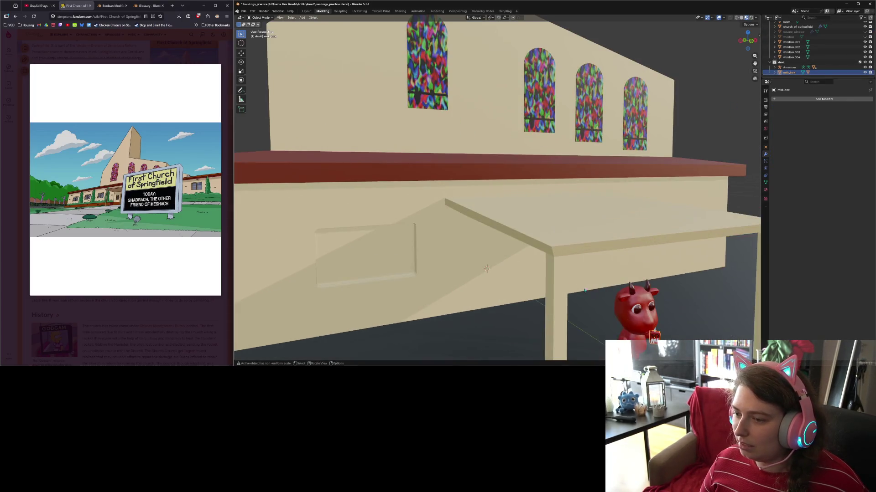
scroll(585, 290, down, 5)
mouse_move(524, 237)
middle_down()
mouse_move(479, 205)
mouse_move(456, 173)
middle_up()
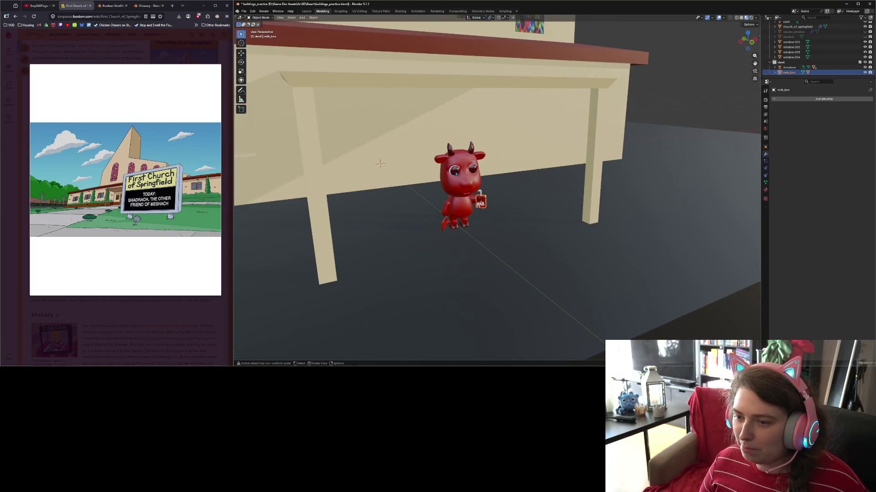
- Frame the devil with its RED MILK carton close up, snip it, and save buildings_practice.blend
click(460, 183)
key(KP_Decimal)
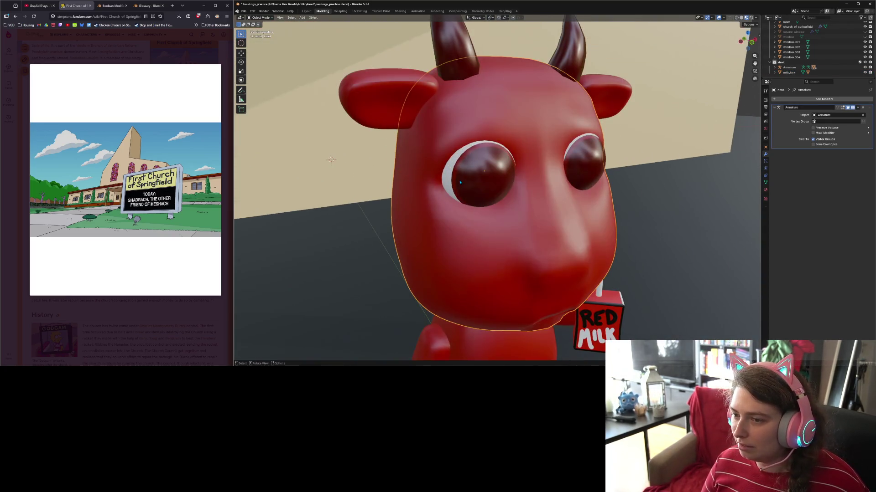
scroll(516, 254, down, 2)
scroll(517, 254, down, 4)
mouse_move(517, 254)
middle_down()
mouse_move(538, 237)
mouse_move(564, 268)
middle_up()
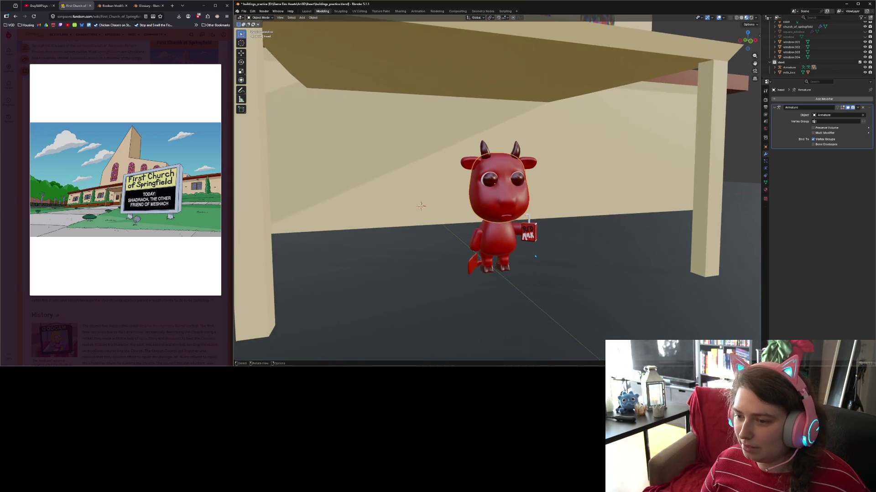
click(564, 268)
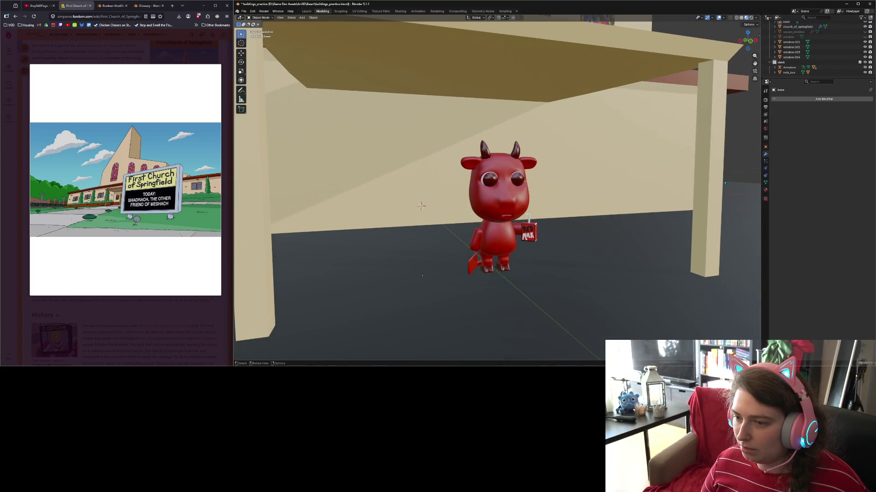
mouse_move(739, 175)
ctrl+middle_down()
mouse_move(617, 266)
mouse_move(606, 232)
ctrl+middle_up()
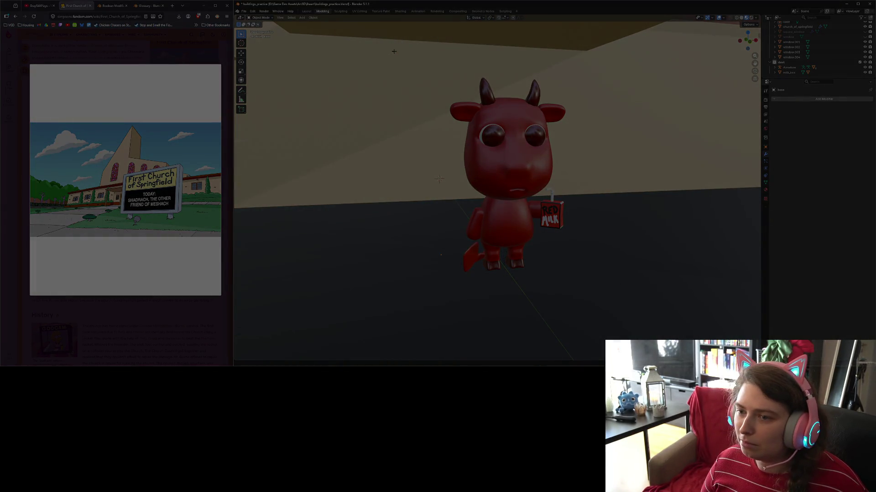
mouse_move(394, 50)
mouse_down()
mouse_move(648, 303)
mouse_move(633, 300)
mouse_up()
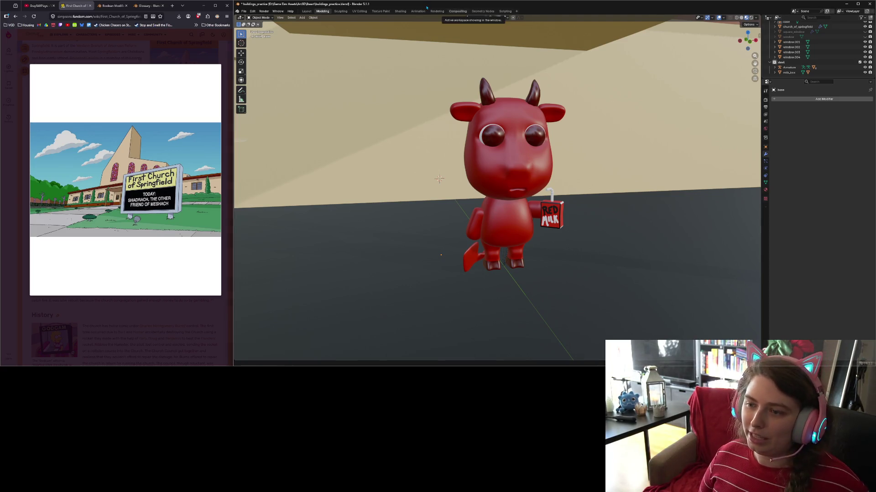
key(ctrl+s)
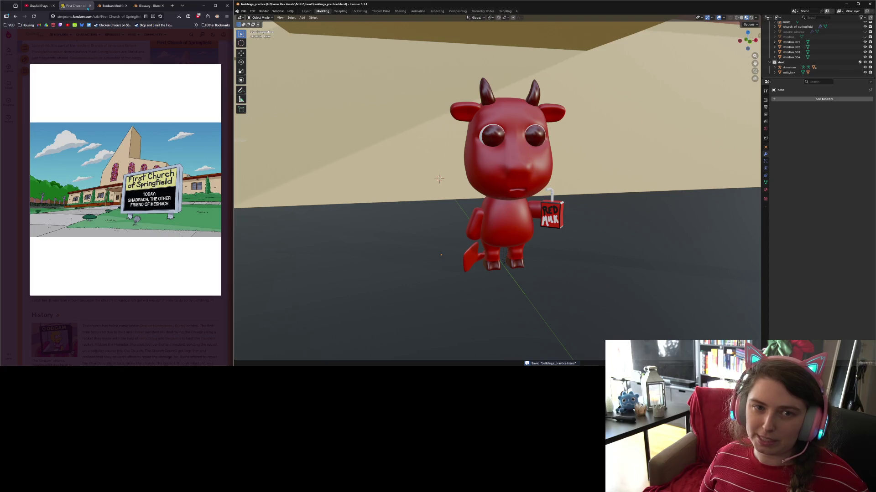
- Open Bluesky in a new browser tab and start composing a new post
click(172, 5)
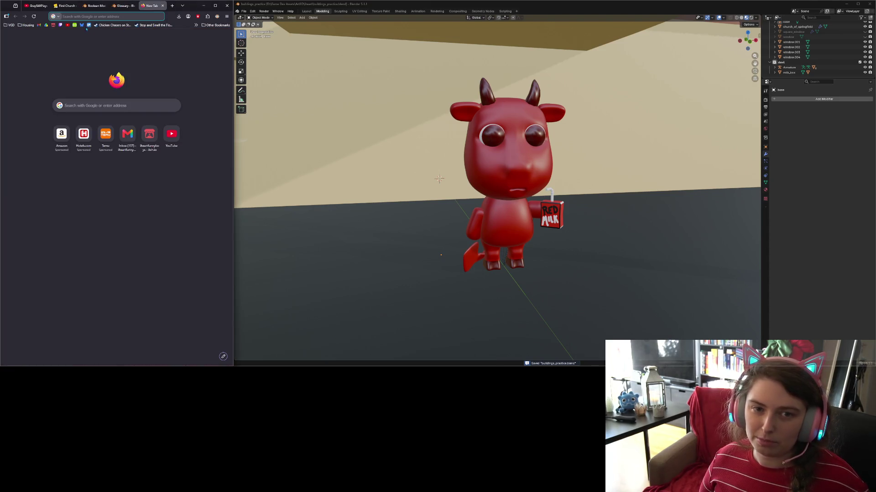
click(82, 25)
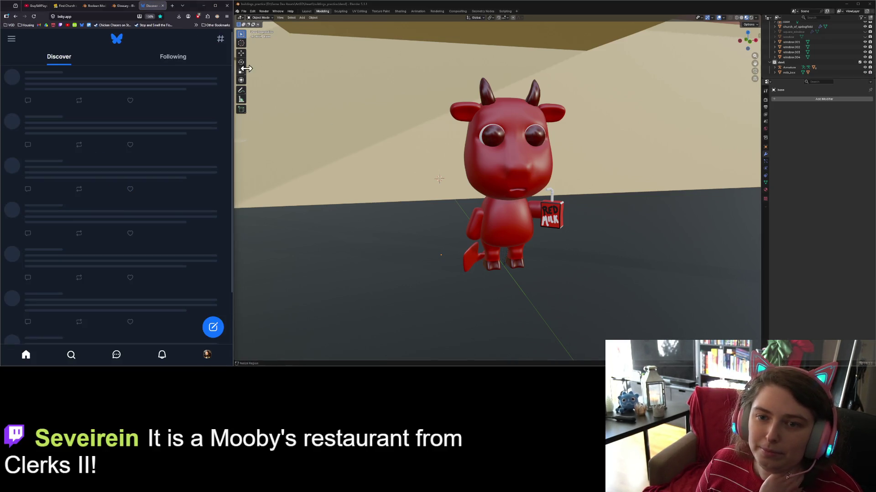
drag(233, 59, 392, 59)
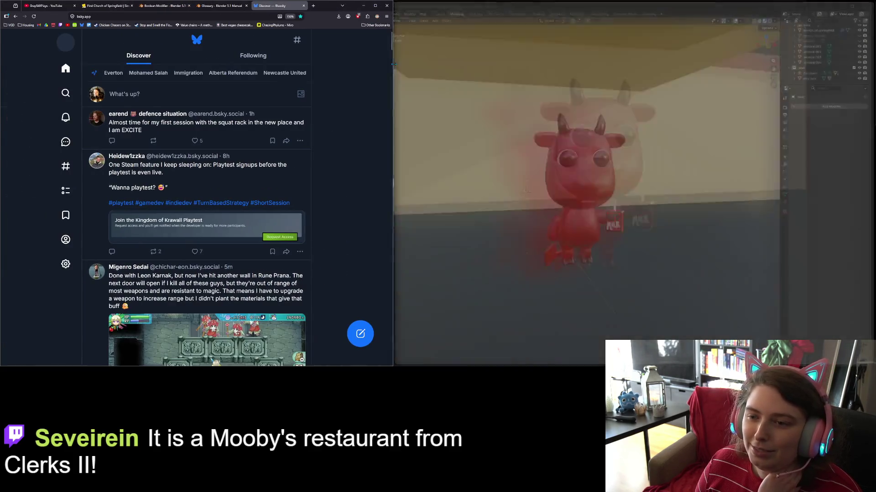
click(365, 340)
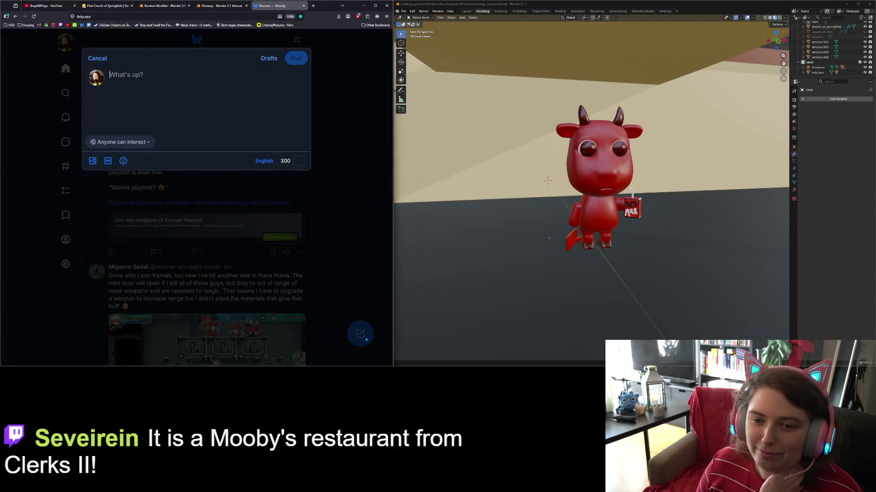
- Attach the red devil screenshot from Pictures > Screenshots to the post
click(93, 160)
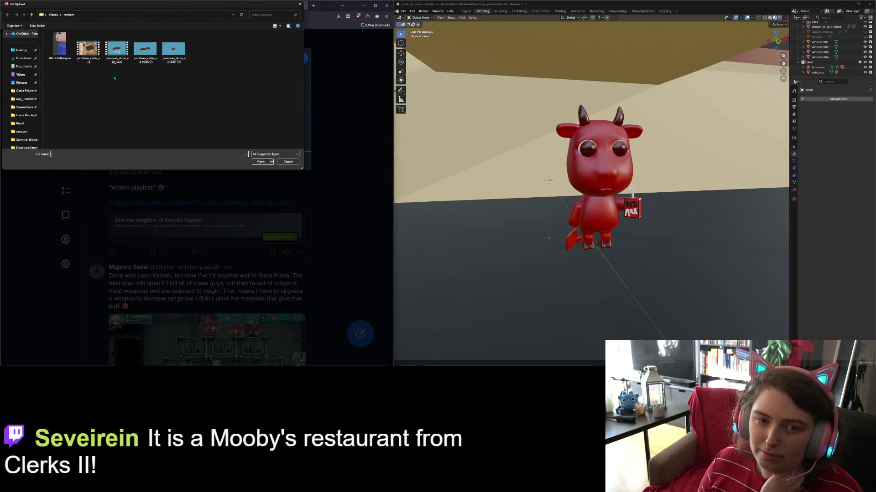
click(22, 83)
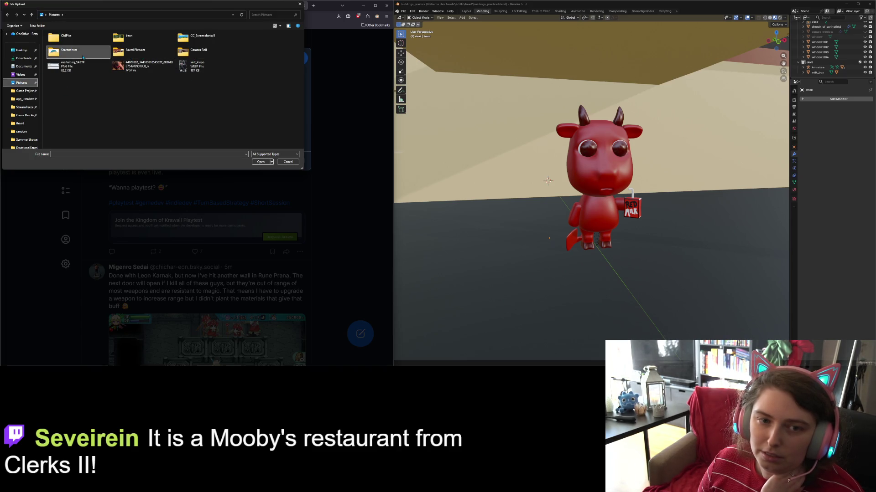
double_click(68, 51)
scroll(242, 130, down, 10)
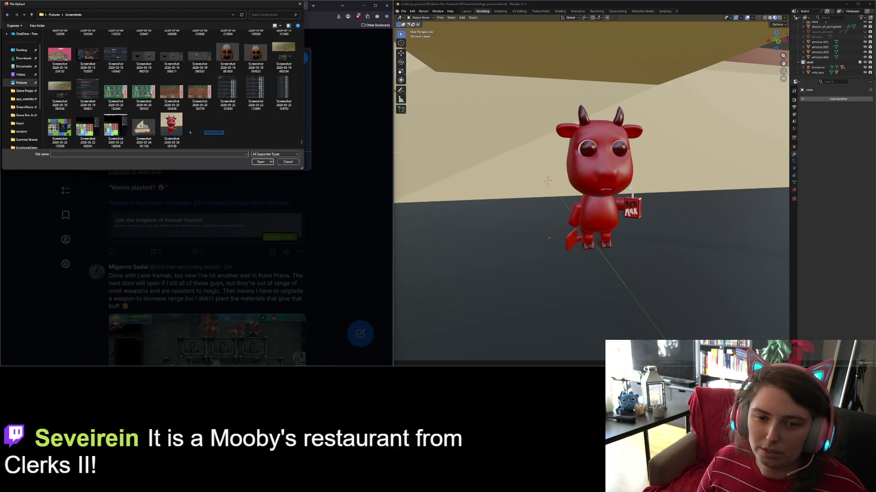
click(172, 125)
click(261, 162)
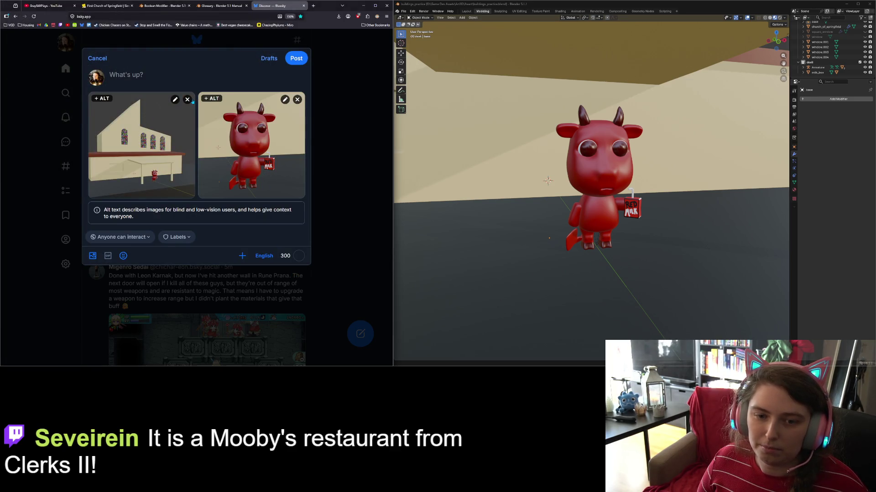
- Remove the church image and re-attach the 2026-05-24 church screenshot so it follows the devil close-up
click(188, 100)
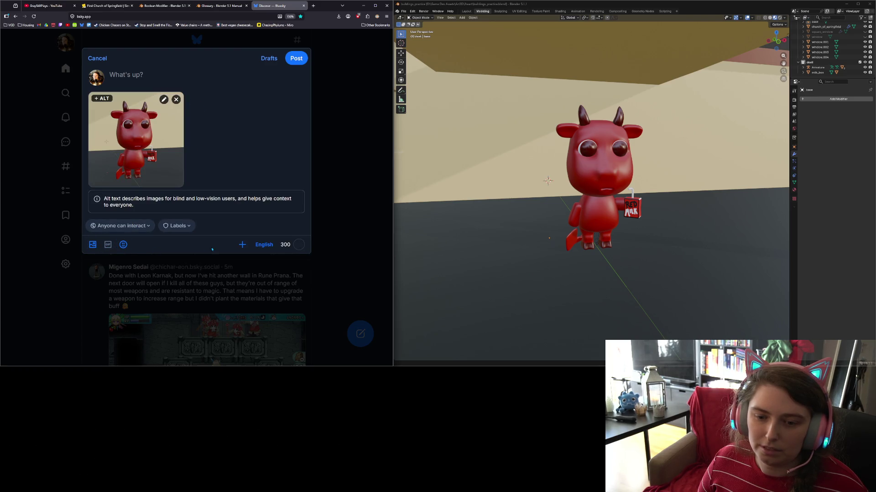
click(93, 245)
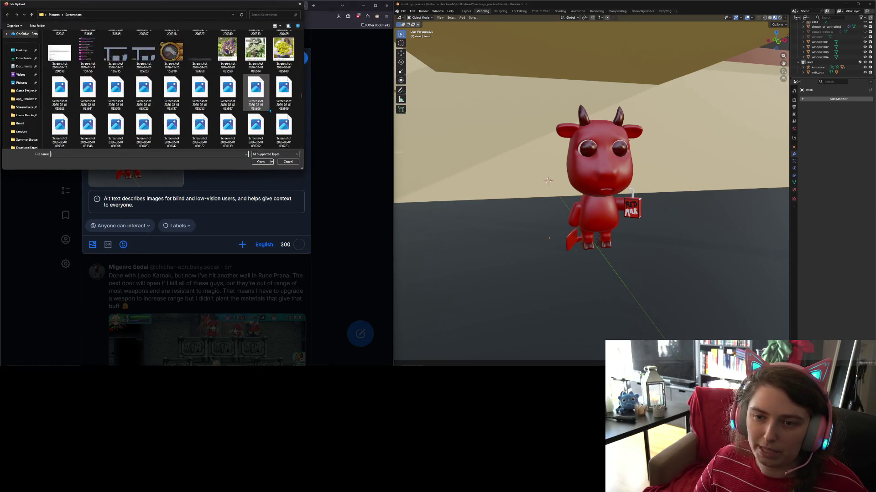
scroll(269, 110, down, 10)
click(144, 129)
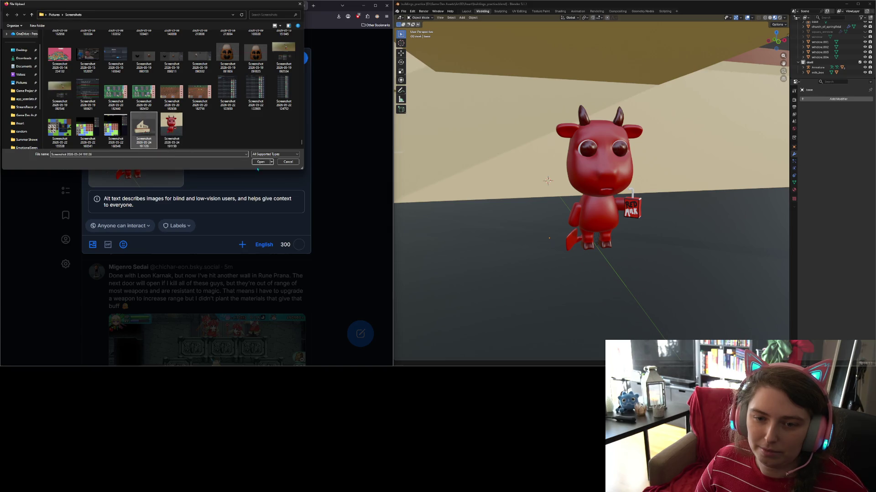
click(260, 162)
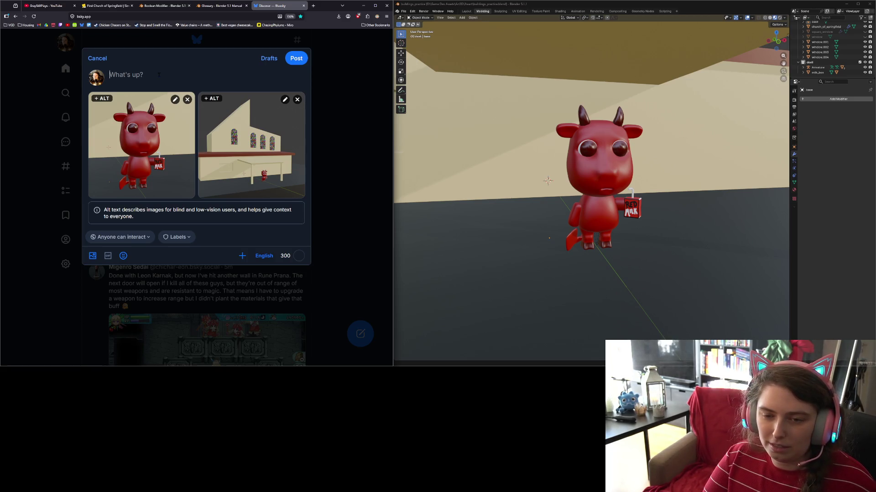
- Write the caption "I made a lil chibi devil in blender today. He's waiting to get picked up after church."
text(I made)
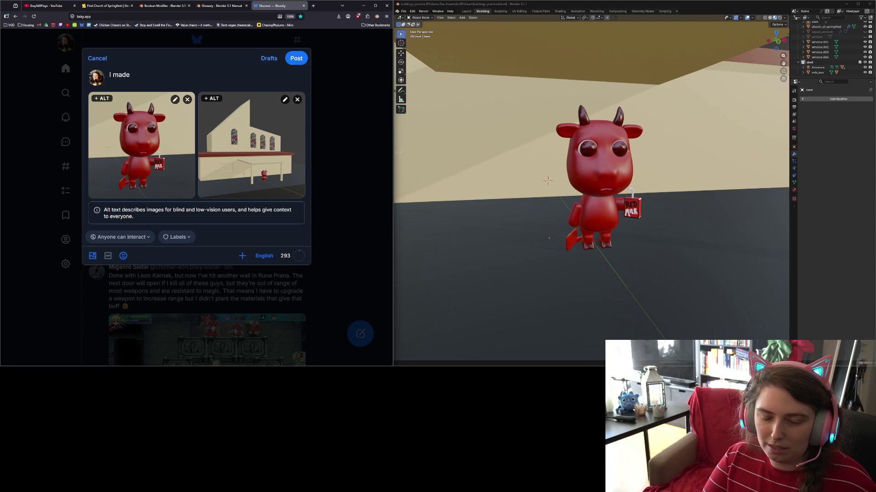
text(a )
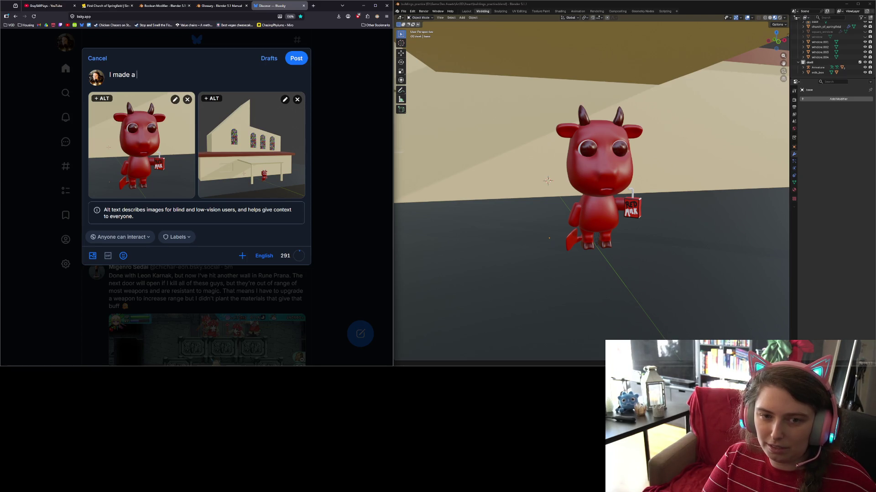
text(liil chibi)
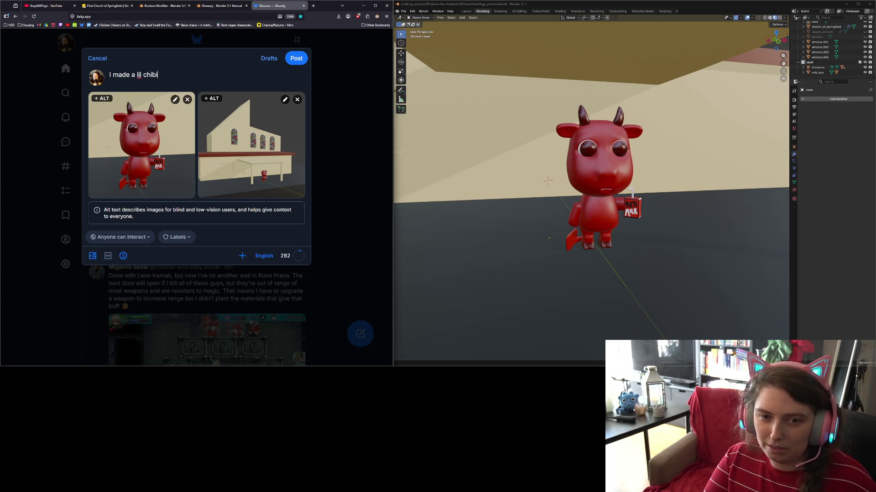
text(ev )
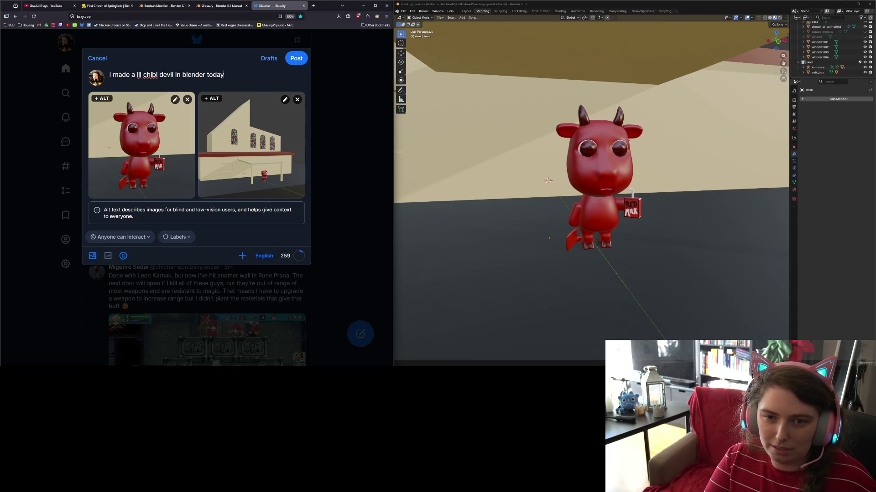
text(H)
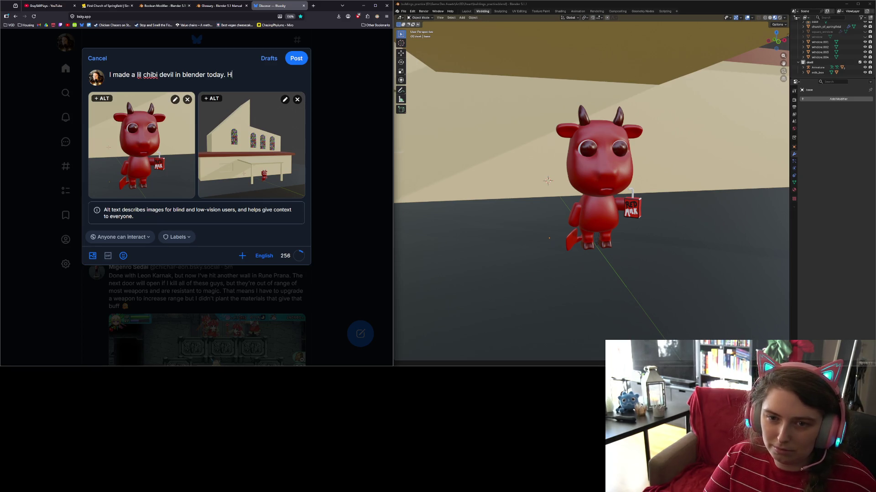
text(e's wai)
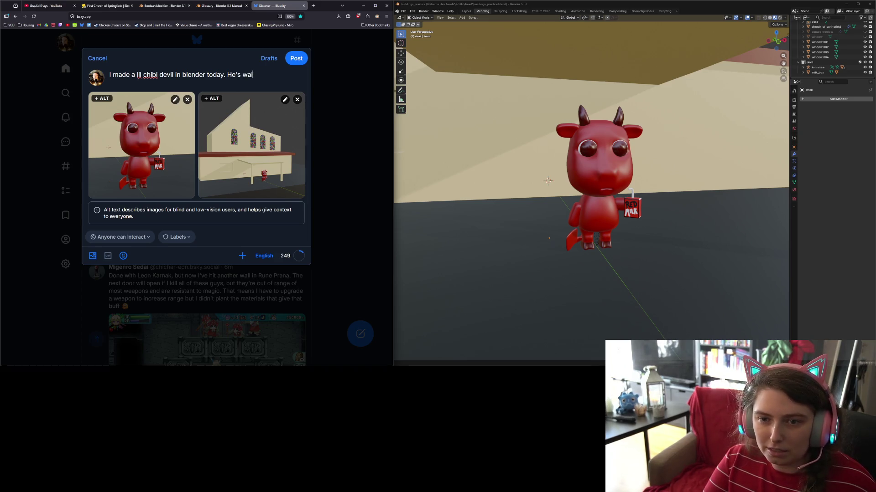
text(ting for)
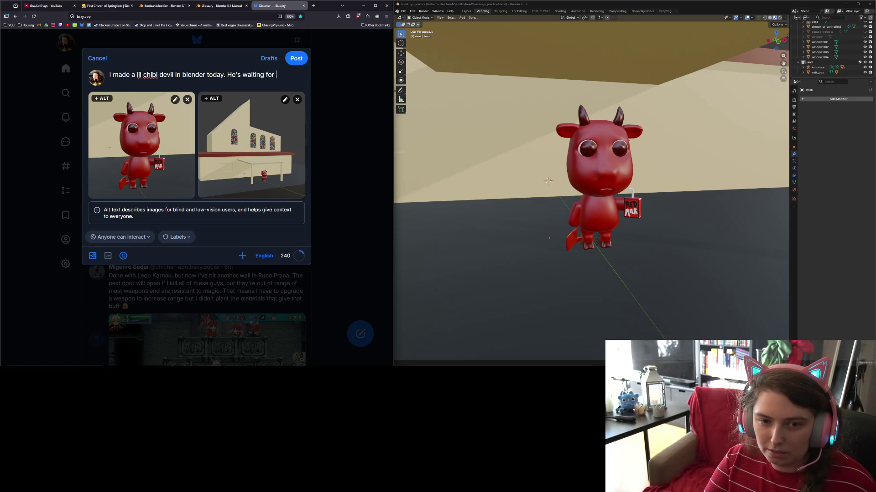
key(BackSpace)
key(BackSpace)
text(to get pi)
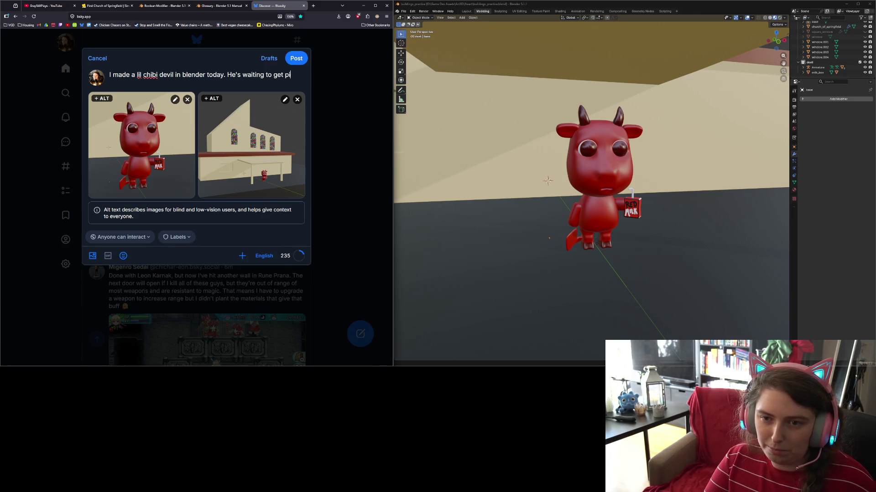
text(cked up after chr)
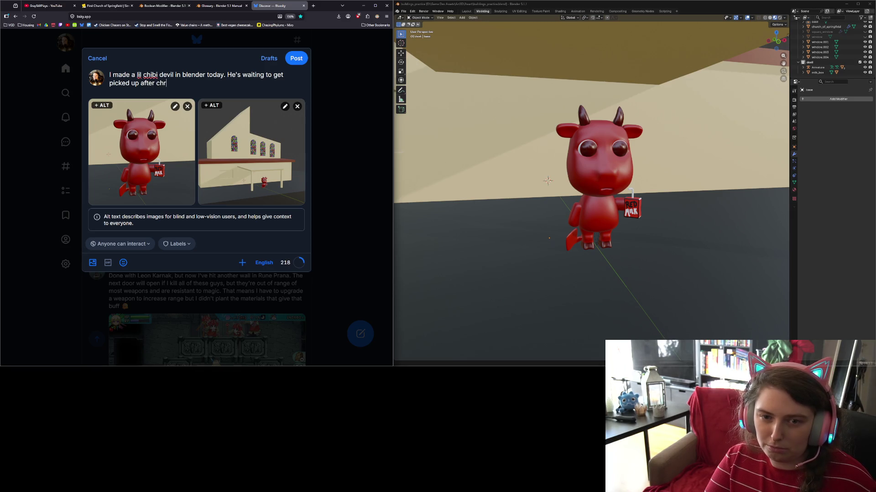
key(BackSpace)
text(ur)
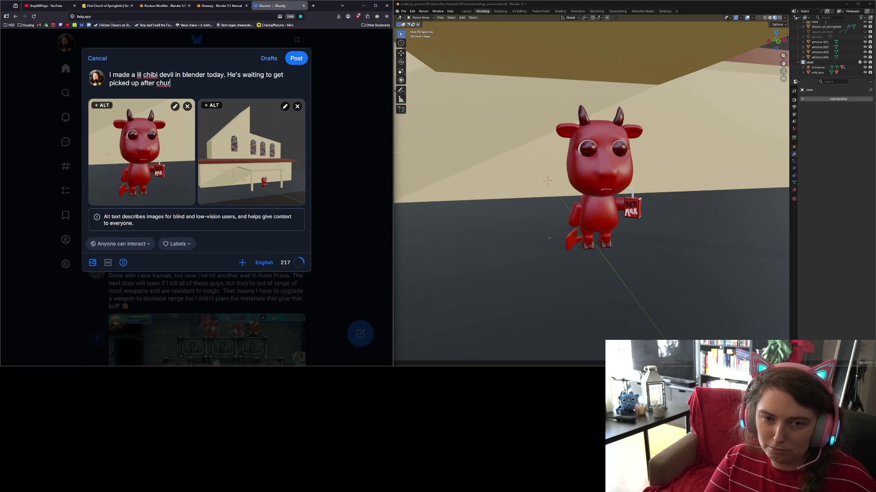
text(ch.)
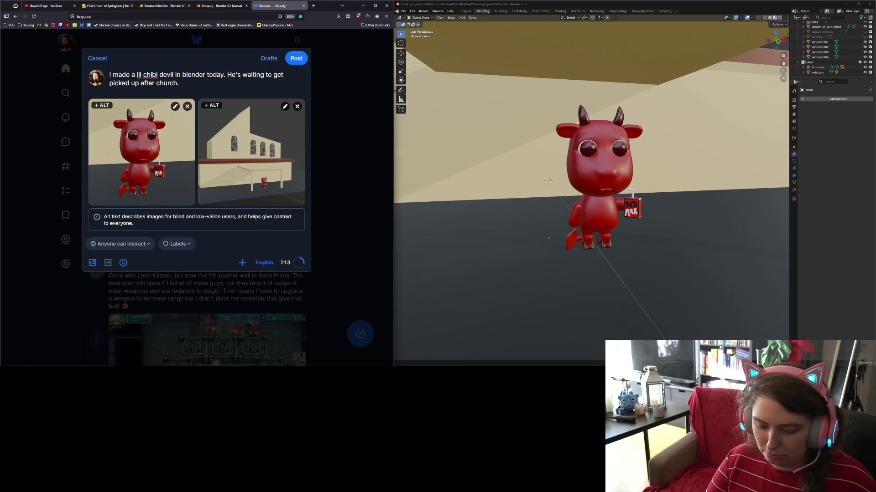
- Insert the Pleading Face emoji after "church." by searching 'plea' in the emoji picker
click(123, 263)
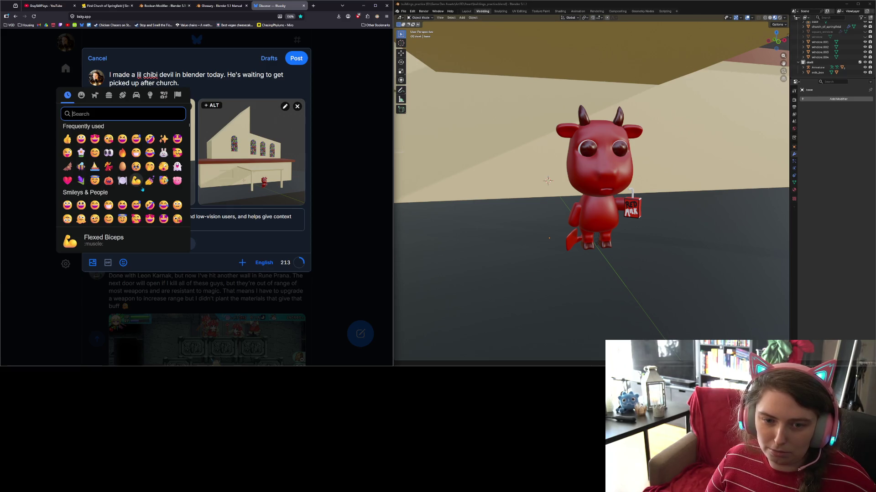
text(plea)
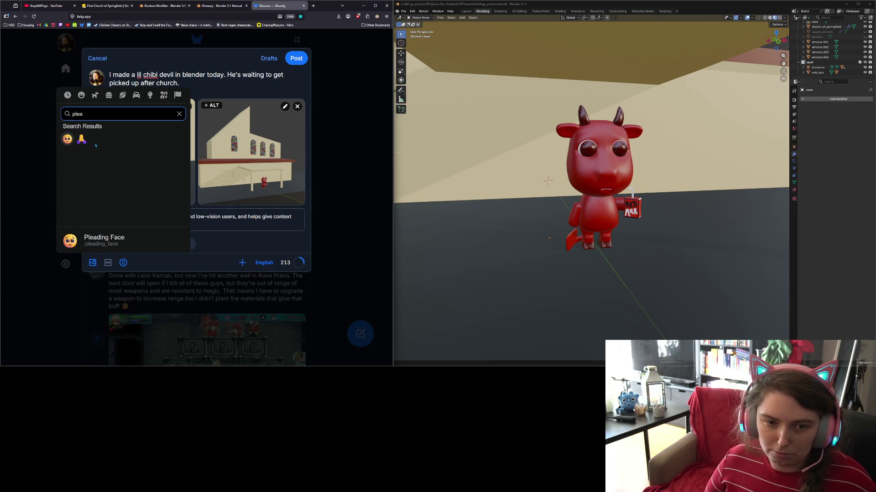
click(68, 139)
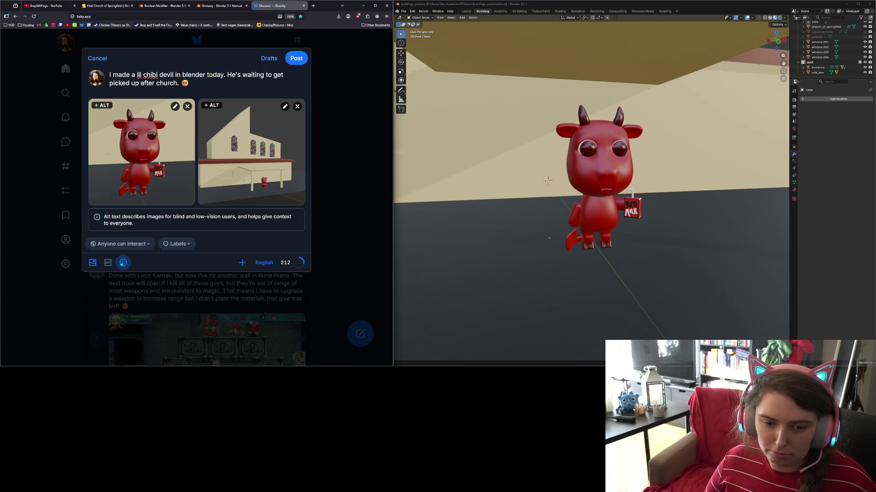
- Try a 'milk' emoji search without adding one, then put #blender #cute on a new line
click(124, 263)
text(milk)
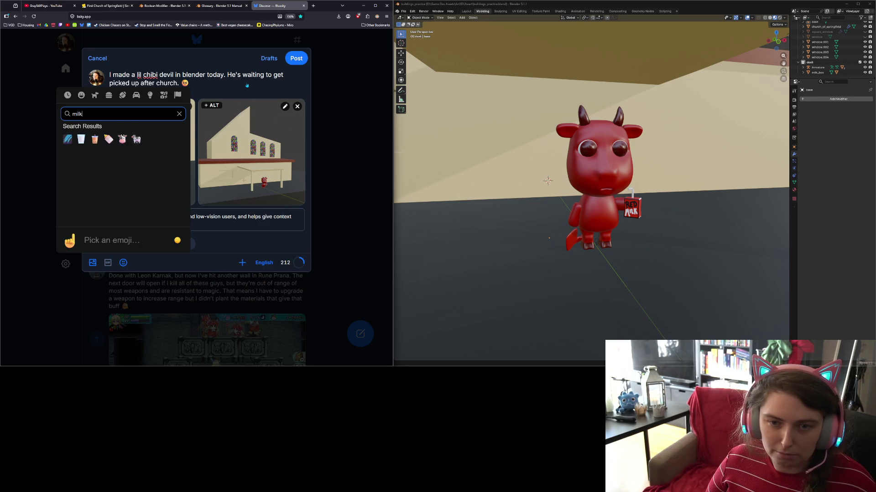
click(246, 83)
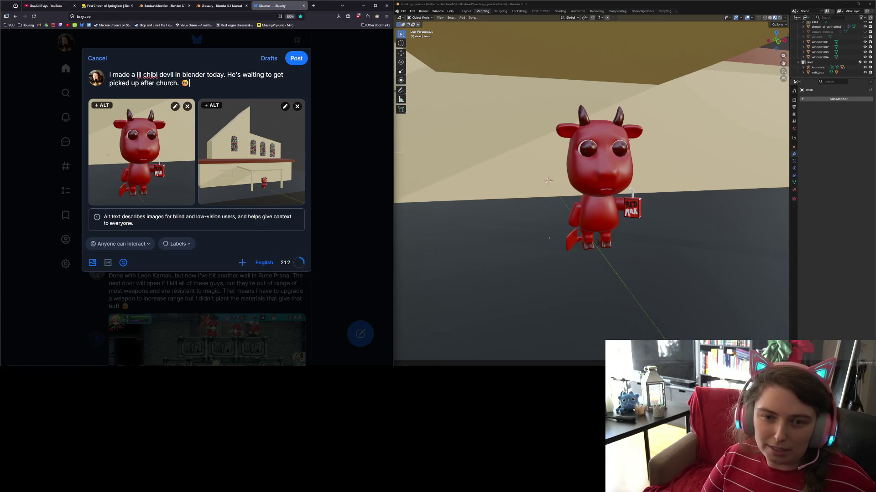
key(Return)
key(Return)
text(#)
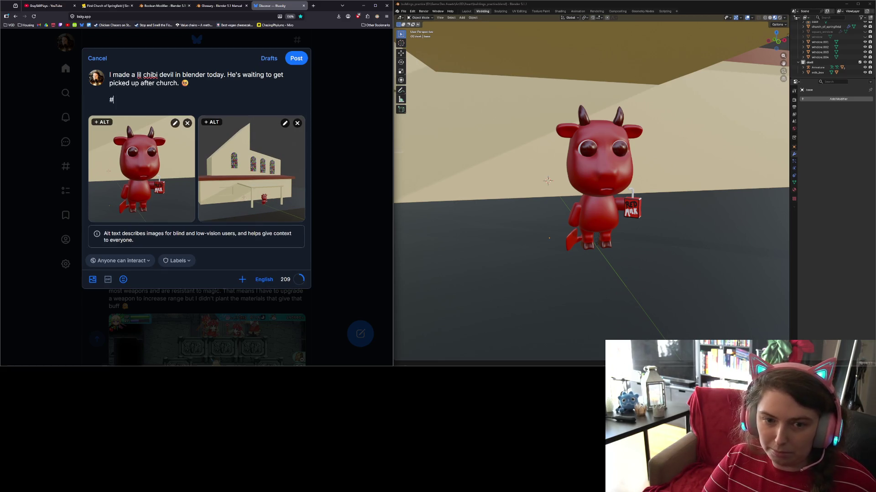
text(blender)
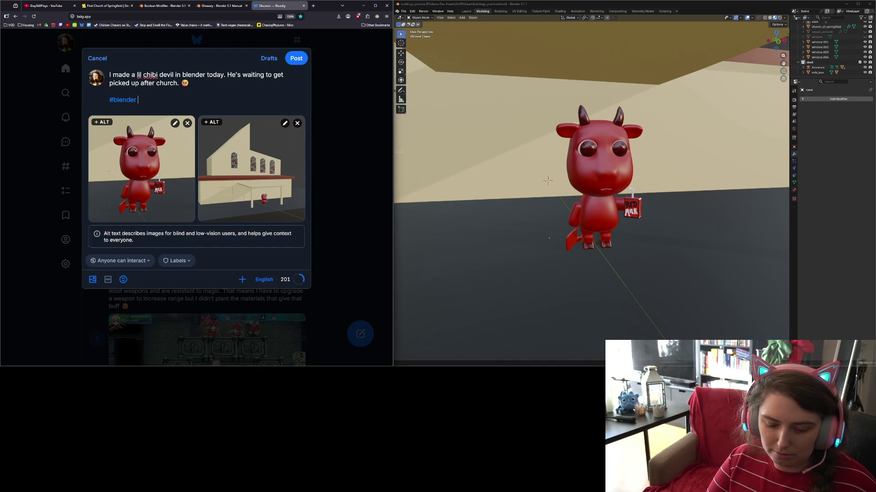
text( #cute)
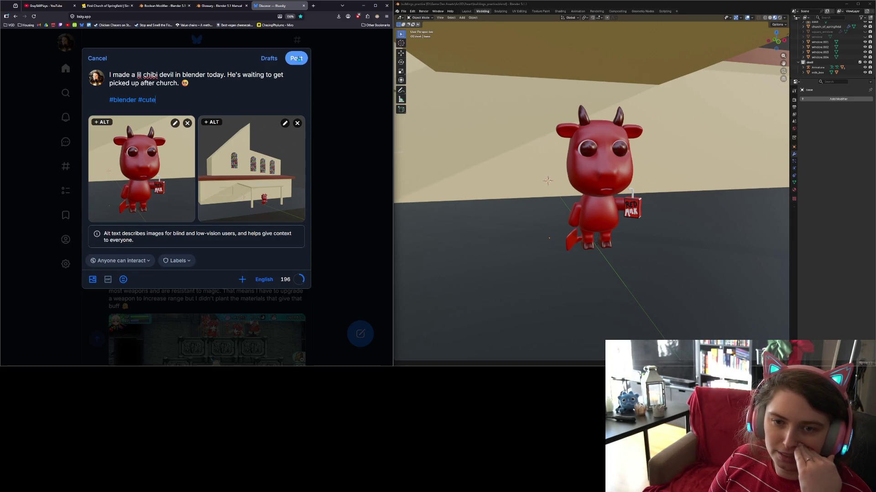
- Publish the post, open it from the profile page, and select its web address
click(298, 59)
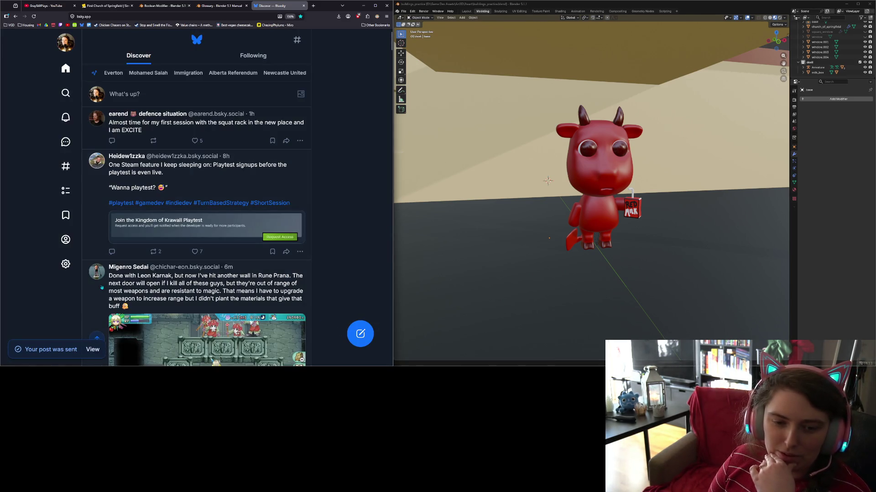
click(66, 240)
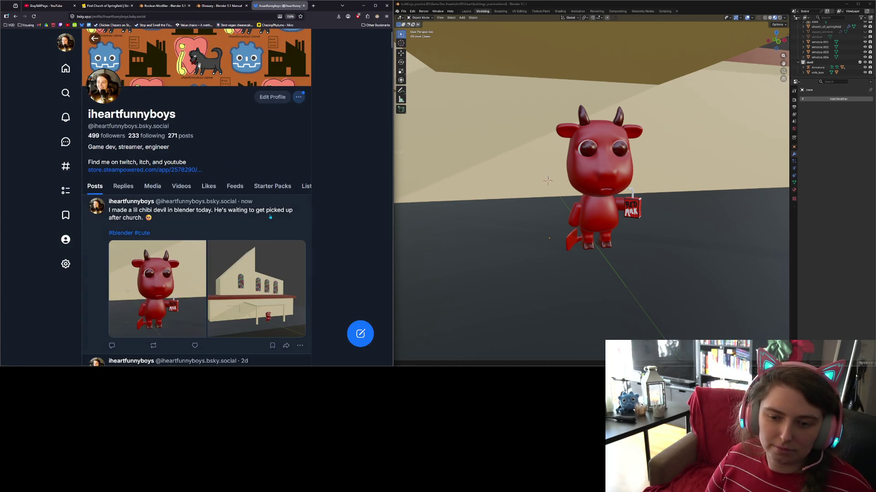
click(244, 220)
click(207, 15)
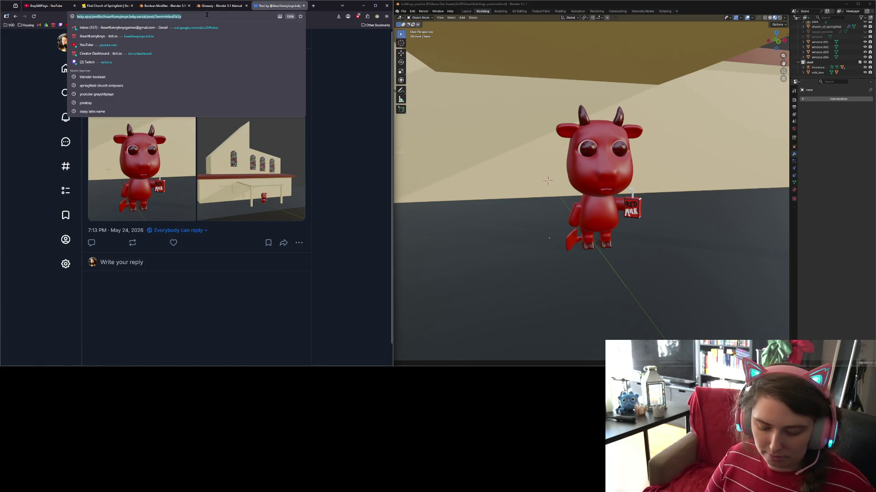